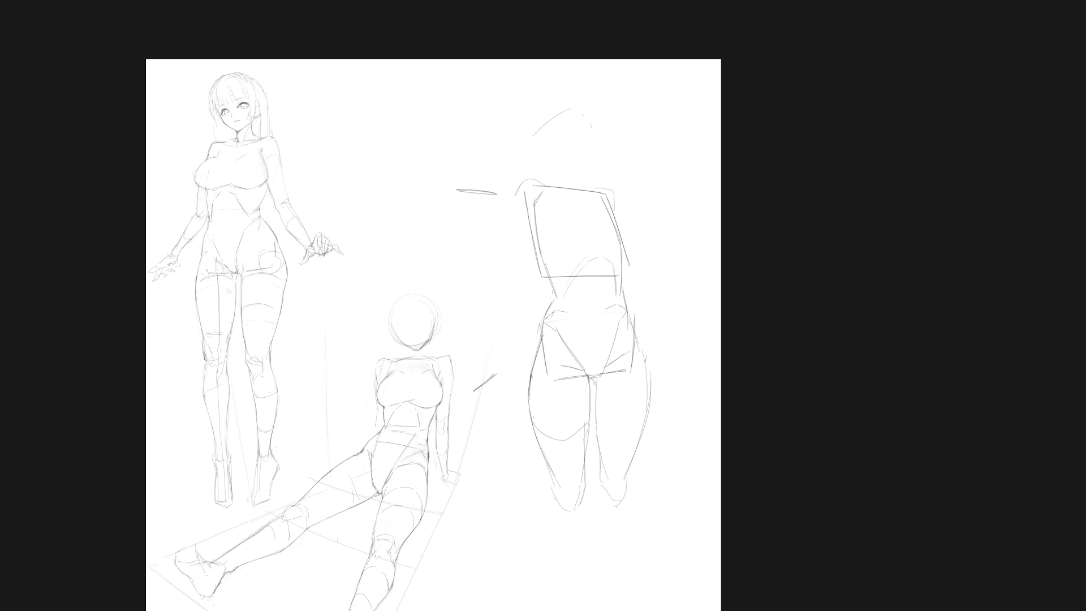
scroll(647, 275, "up", 2)
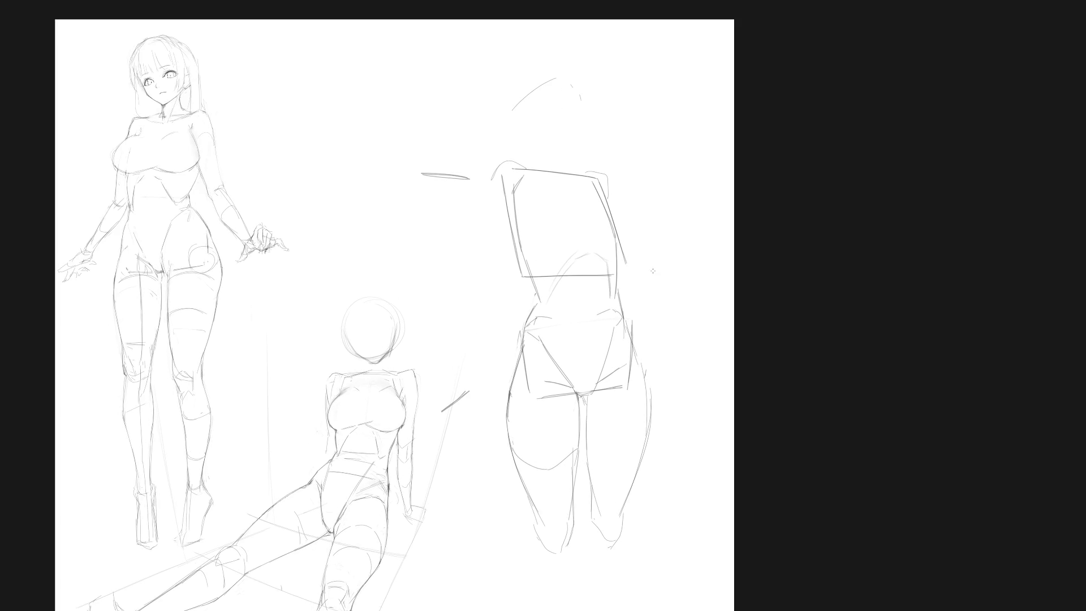
scroll(632, 464, "down", 2)
Redraw the back-view figure's hip and outer thigh contours and add short marks near its feet
left_click_drag(625, 427, 610, 349)
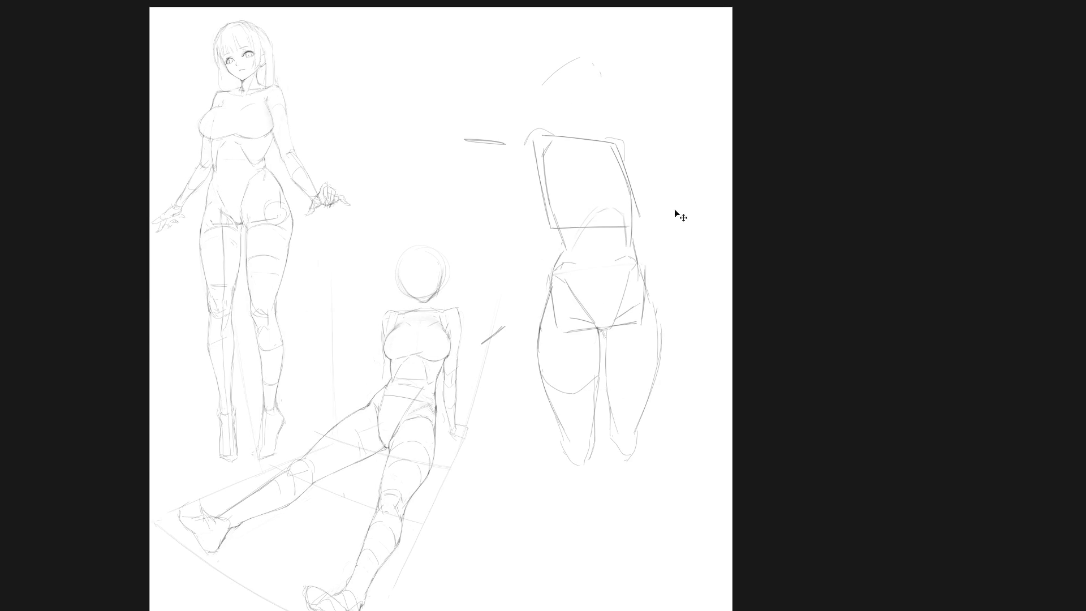
scroll(650, 276, "up", 3)
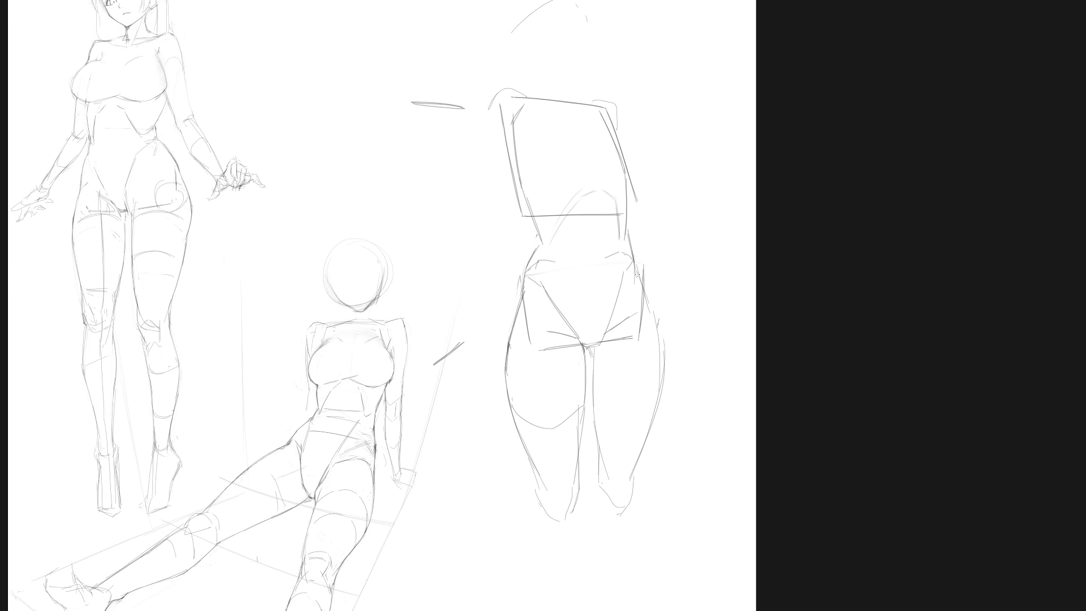
mouse_move(636, 270)
left_mouse_down()
mouse_move(660, 332)
mouse_move(638, 439)
left_mouse_up()
mouse_move(654, 323)
left_mouse_down()
mouse_move(657, 372)
mouse_move(632, 487)
left_mouse_up()
left_click_drag(535, 483, 550, 517)
left_click_drag(607, 489, 590, 511)
scroll(600, 492, "down", 1)
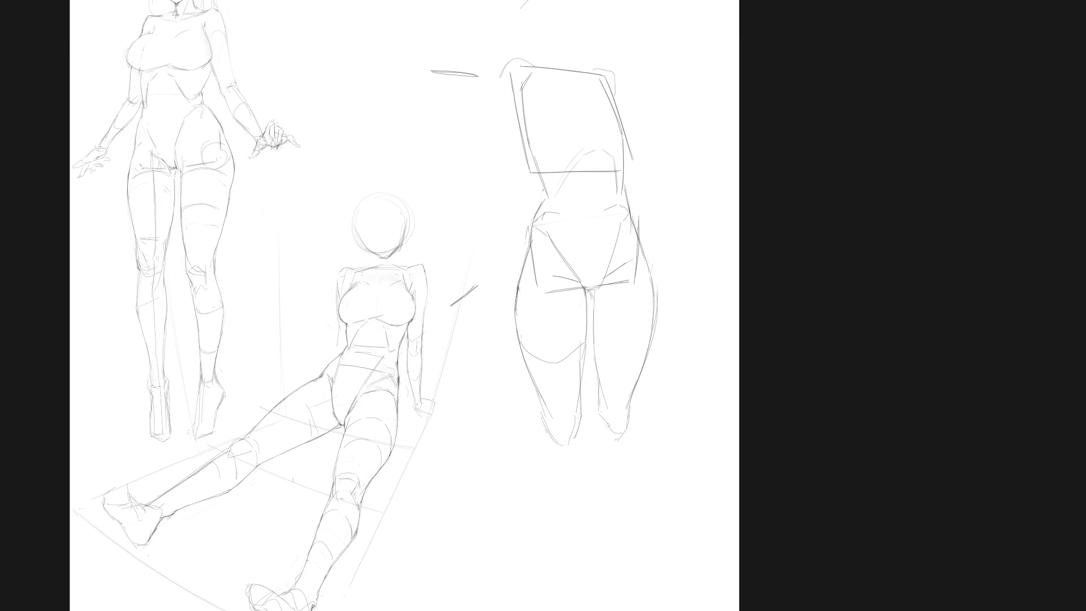
mouse_move(605, 420)
left_mouse_down()
mouse_move(613, 435)
mouse_move(607, 414)
mouse_move(611, 443)
mouse_move(594, 465)
left_mouse_up()
Rework the lower-leg and calf lines below the knee, undoing strokes that don't land
left_click_drag(629, 430, 622, 480)
left_click_drag(595, 443, 603, 492)
key("ctrl+z")
mouse_move(596, 439)
left_mouse_down()
mouse_move(592, 486)
mouse_move(614, 490)
mouse_move(605, 489)
mouse_move(620, 484)
mouse_move(622, 431)
mouse_move(610, 499)
left_mouse_up()
key("ctrl+z")
key("ctrl+z")
scroll(615, 470, "down", 2)
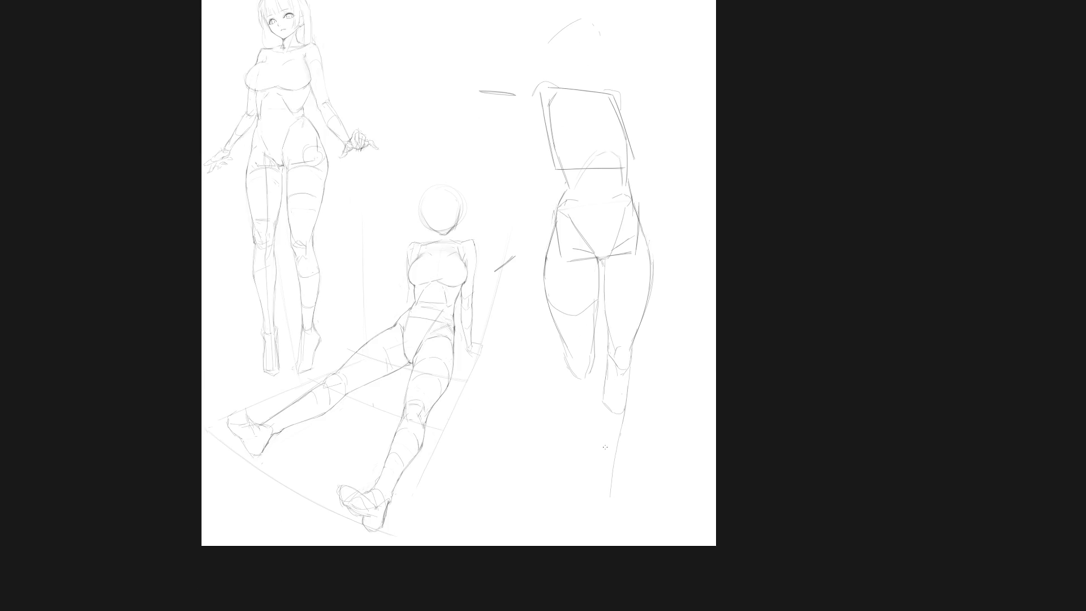
left_click_drag(604, 388, 602, 458)
left_click_drag(604, 419, 602, 442)
key("ctrl+z")
key("ctrl+z")
left_click_drag(606, 377, 611, 461)
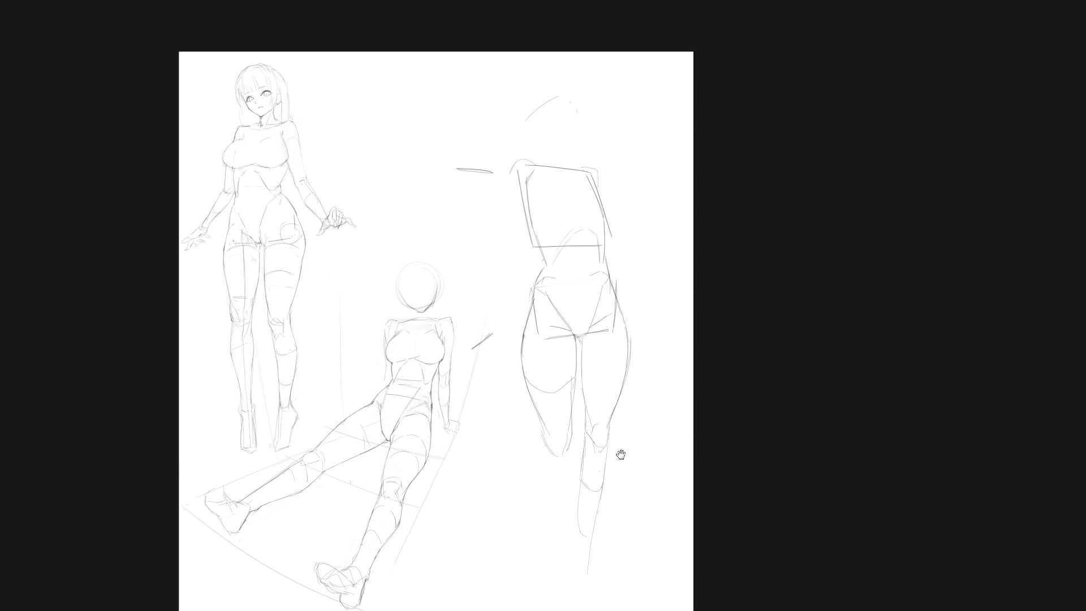
key("ctrl+z")
key("ctrl+z")
key("ctrl+z")
scroll(541, 333, "up", 2)
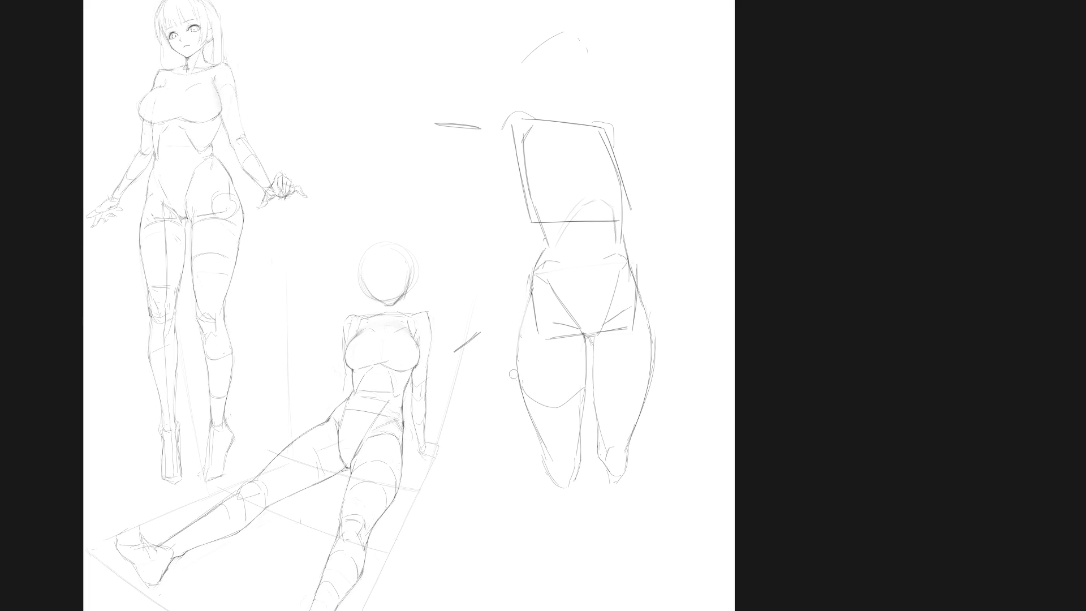
Redraw the outer thigh edge, add converging lines in the crotch triangle, and lasso the thigh region
left_click_drag(524, 308, 521, 385)
left_click_drag(559, 291, 580, 328)
left_click_drag(565, 290, 582, 331)
left_click_drag(597, 326, 603, 336)
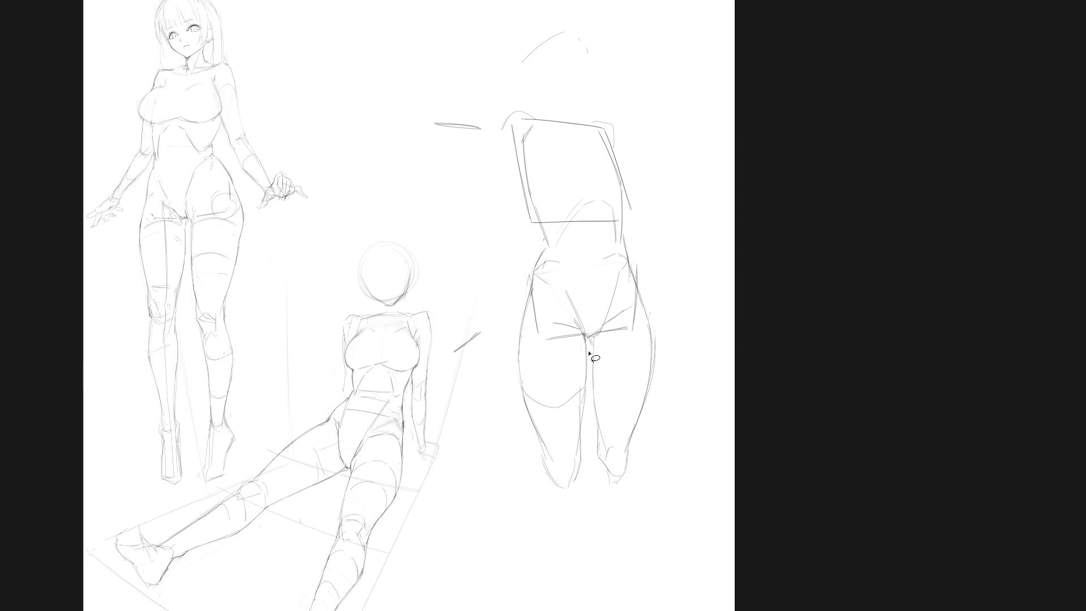
mouse_move(589, 339)
left_mouse_down()
mouse_move(534, 340)
mouse_move(518, 320)
mouse_move(582, 485)
mouse_move(594, 323)
mouse_move(566, 341)
left_mouse_up()
Try tilting the selected thigh, then drop the transform and selection and return to the brush
left_click_drag(490, 531, 509, 529)
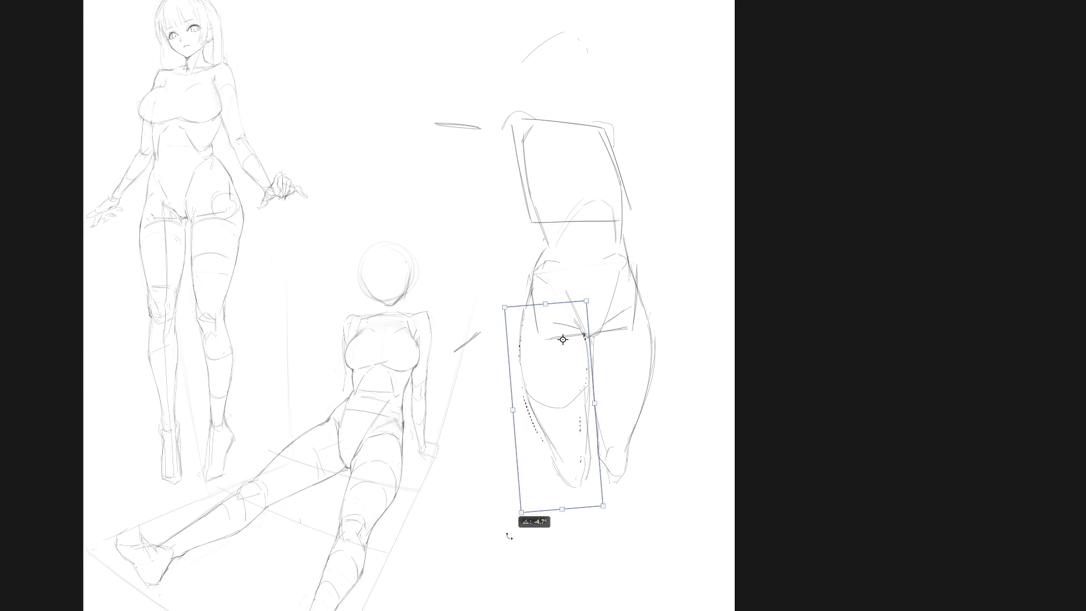
key("Return")
key("ctrl+d")
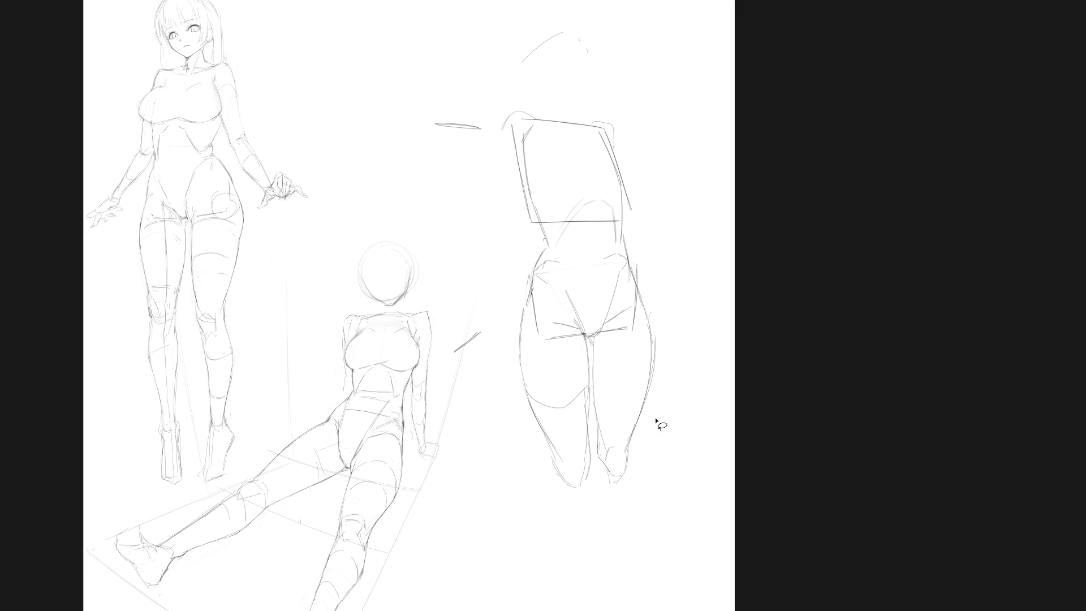
key("b")
Darken the left hip and thigh contour toward the knee and draw the right buttock crease
left_click_drag(530, 294, 521, 399)
left_click_drag(520, 345, 532, 408)
scroll(638, 279, "up", 2)
left_click_drag(594, 428, 618, 441)
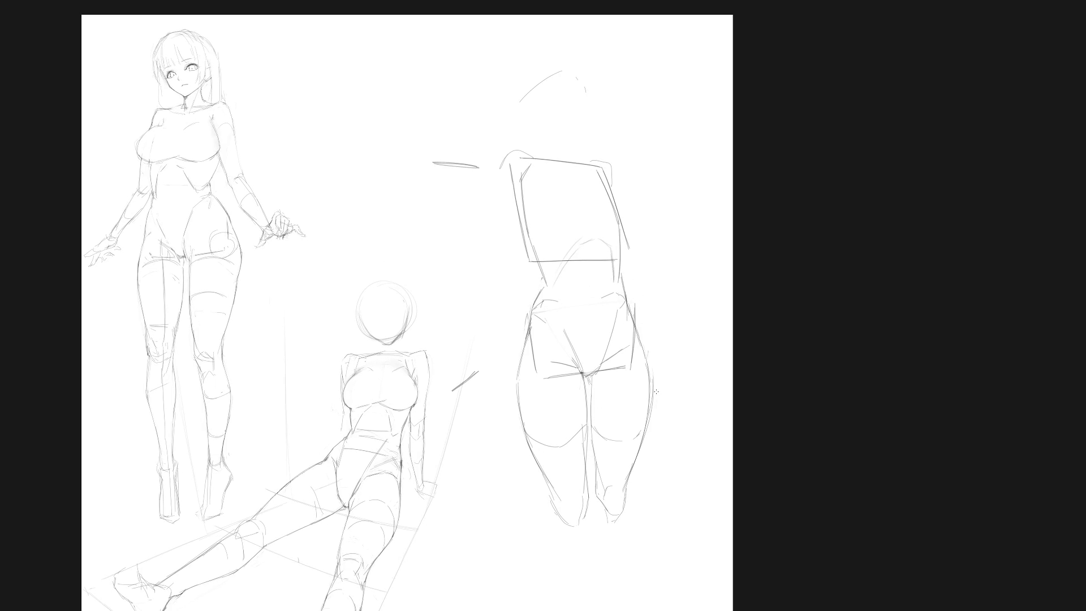
scroll(659, 359, "down", 3)
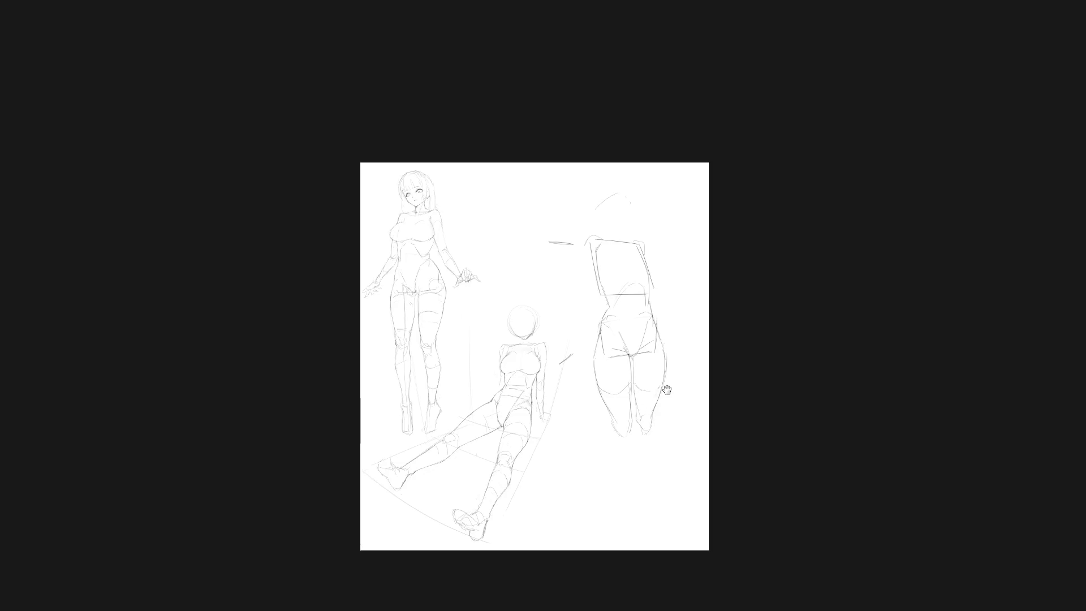
scroll(632, 354, "up", 1)
scroll(614, 255, "up", 1)
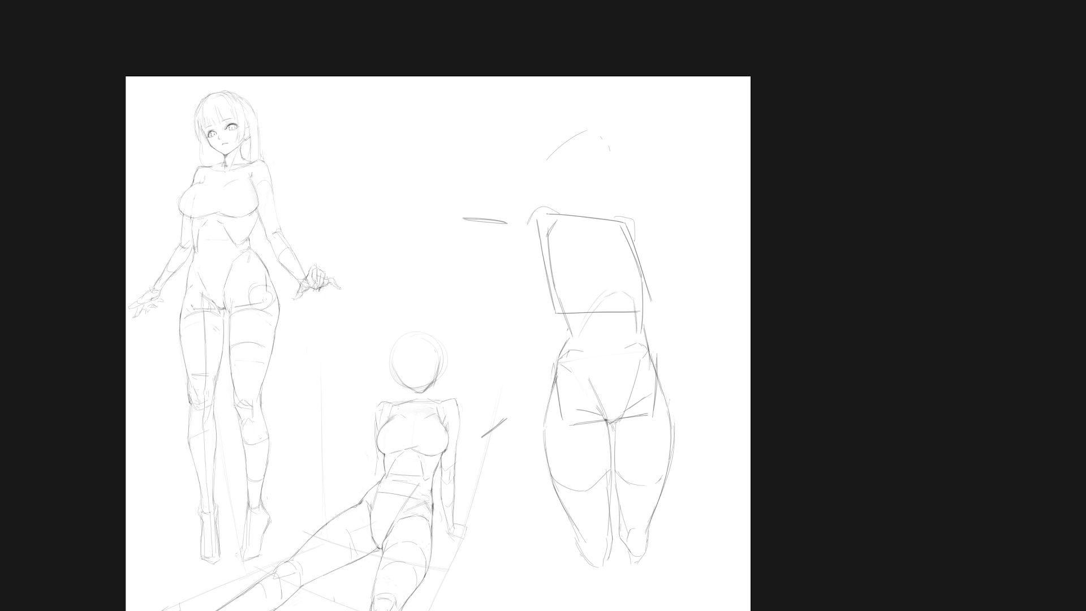
scroll(685, 340, "down", 5)
Free-transform the back-view figure smaller and move it toward the upper middle of the sheet
left_click_drag(673, 361, 670, 316)
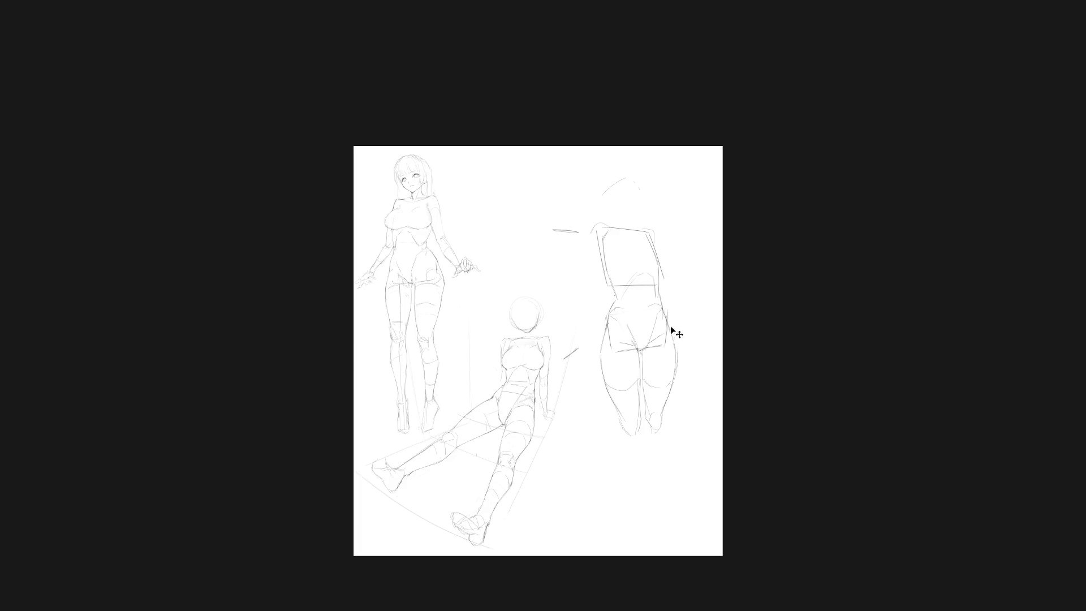
key("ctrl+t")
left_click_drag(684, 437, 649, 377)
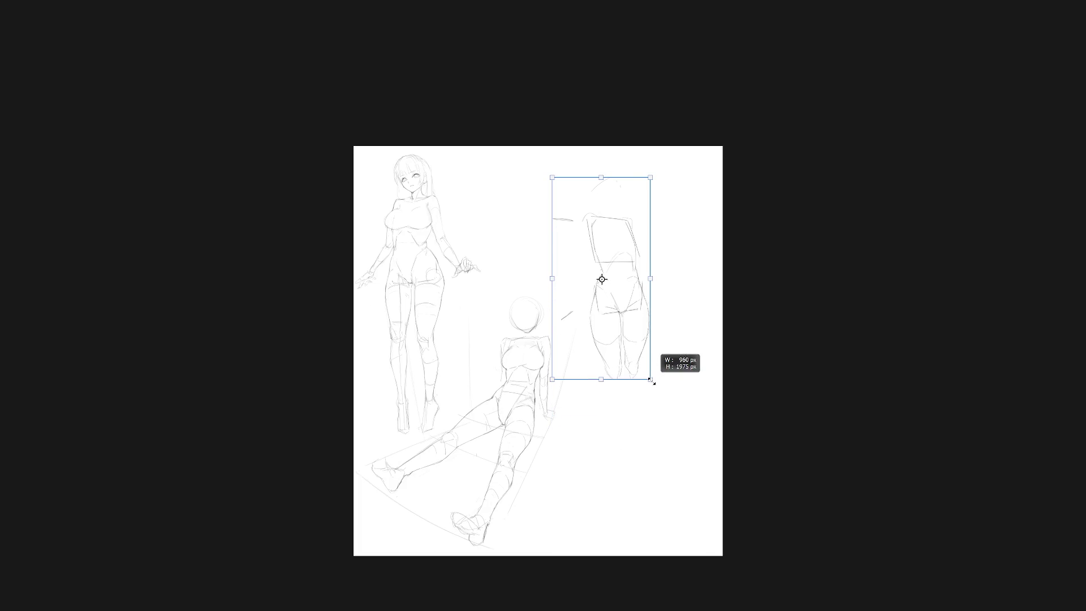
left_click_drag(640, 324, 531, 292)
key("Return")
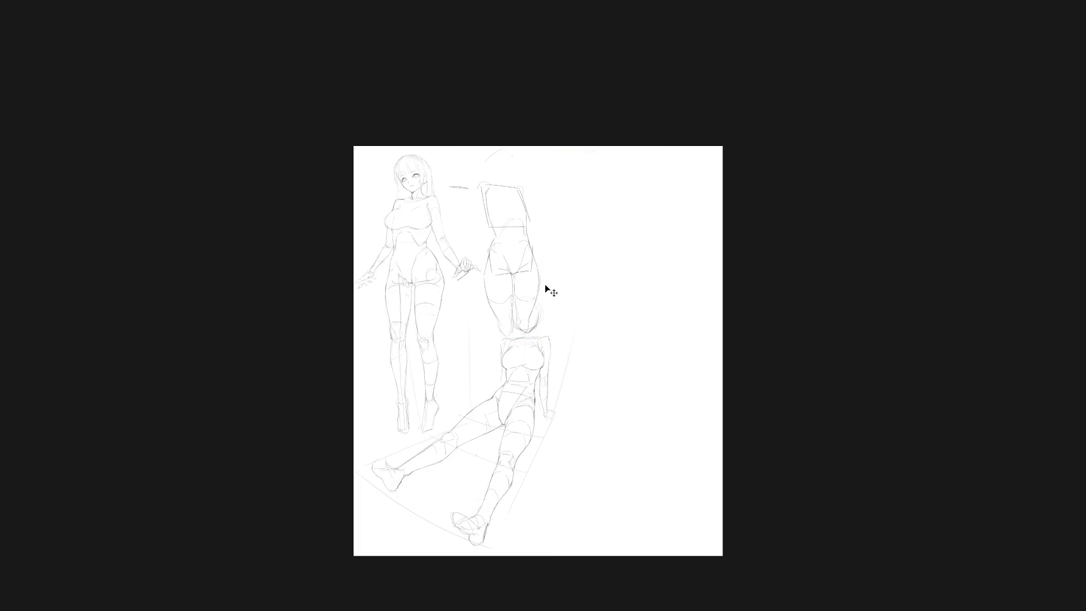
Sketch an ellipse near the top, nudge the torso sketch lower right, and start a new layer
left_click(488, 234)
left_click_drag(434, 352, 465, 208)
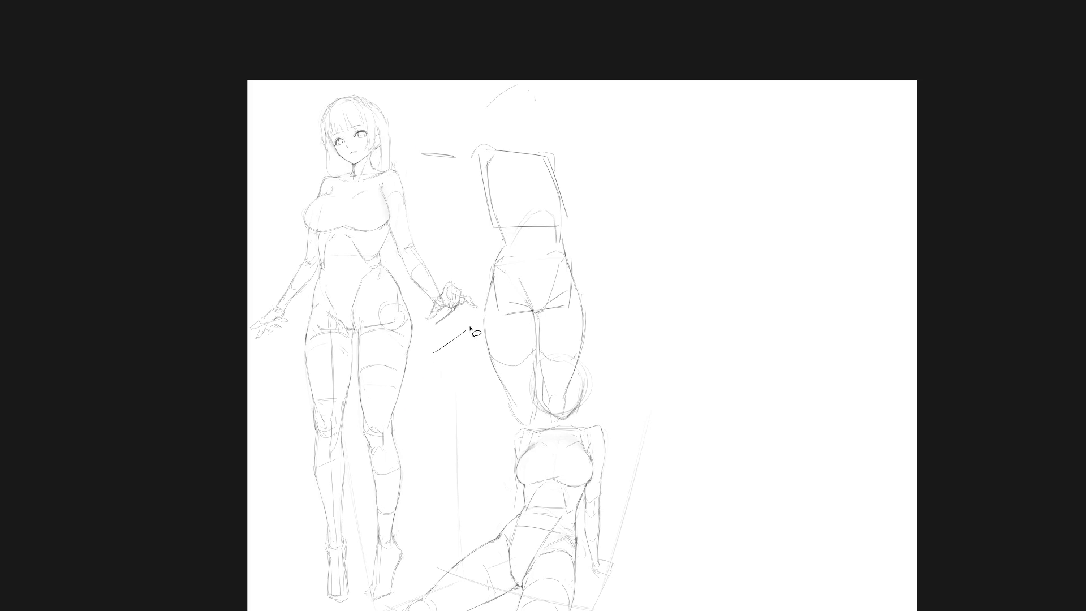
key("ctrl+z")
key("ctrl+z")
mouse_move(425, 340)
left_mouse_down()
mouse_move(448, 115)
mouse_move(529, 64)
left_mouse_up()
key("ctrl+z")
key("ctrl+z")
left_click_drag(565, 278, 490, 375)
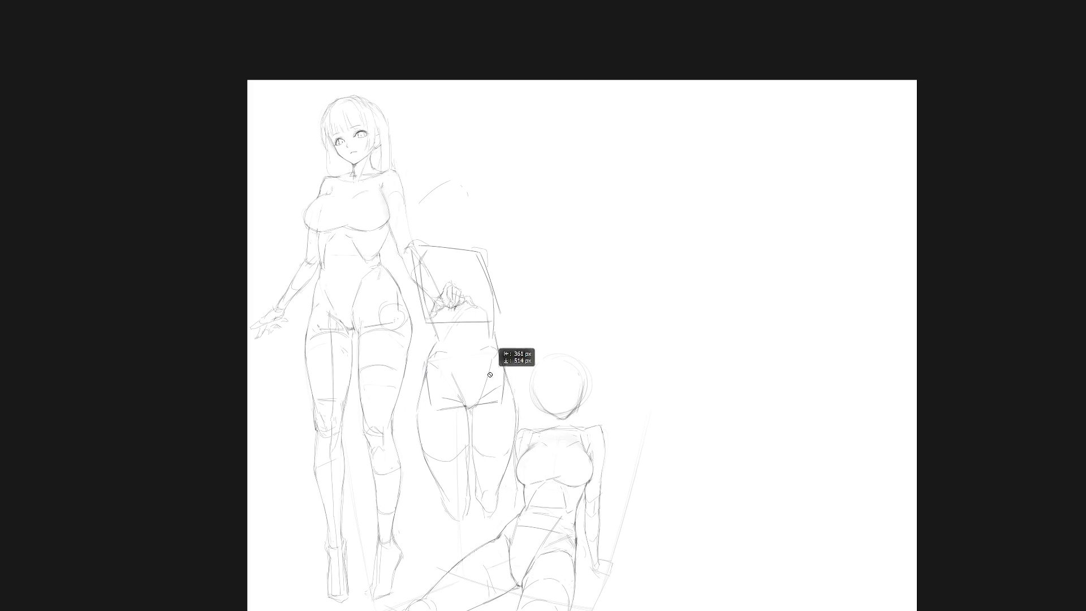
scroll(577, 344, "down", 3)
key("ctrl+shift+n")
type("line")
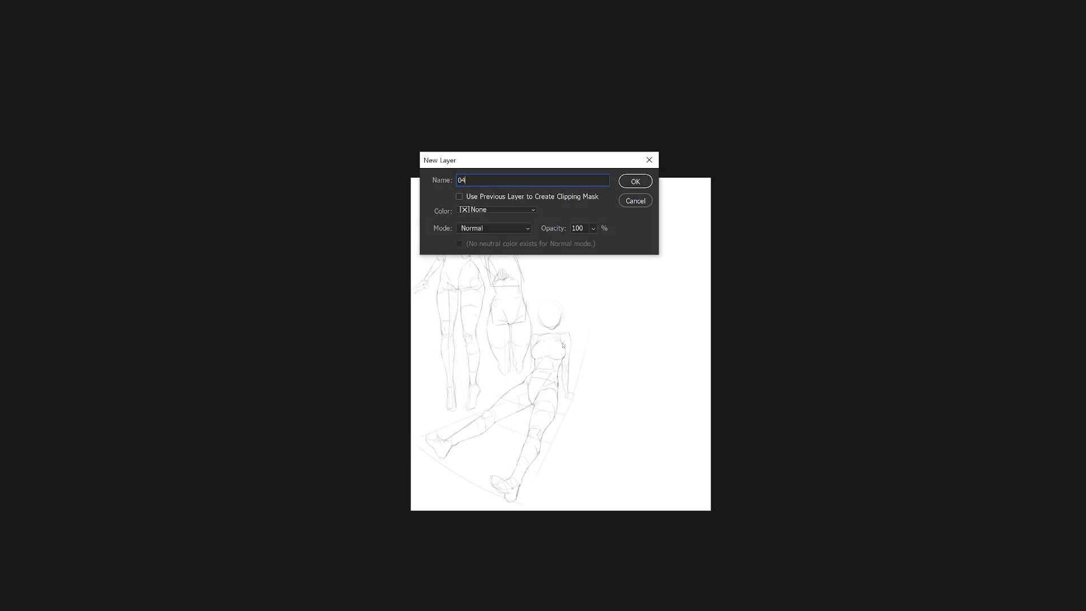
On the confirmed new layer, draw the long upper arch guide with a left-end tick and a rising stroke below it
key("Return")
scroll(562, 342, "up", 1)
scroll(602, 318, "up", 2)
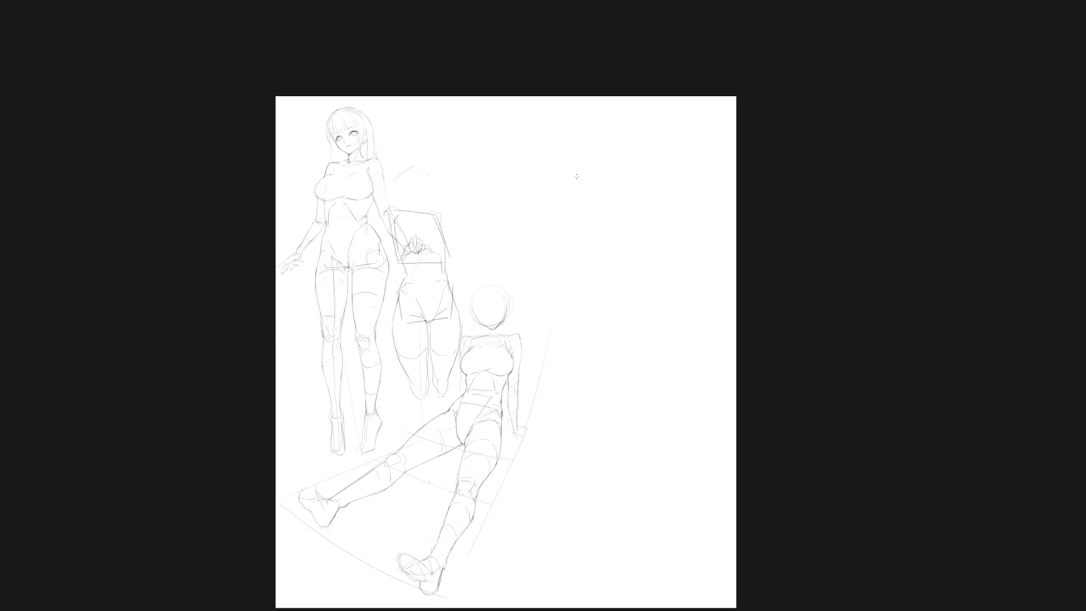
left_click_drag(573, 178, 647, 156)
key("ctrl+z")
mouse_move(543, 183)
left_mouse_down()
mouse_move(654, 150)
mouse_move(661, 167)
left_mouse_up()
left_click_drag(521, 169, 556, 201)
mouse_move(635, 240)
left_mouse_down()
mouse_move(668, 232)
mouse_move(617, 247)
mouse_move(676, 242)
left_mouse_up()
key("ctrl+z")
key("ctrl+z")
left_click_drag(611, 248, 685, 241)
mouse_move(525, 163)
left_mouse_down()
mouse_move(518, 170)
mouse_move(550, 196)
left_mouse_up()
key("ctrl+z")
Draw and darken the lower arch curve with short ticks and a down-left stroke from the arch
left_click_drag(593, 234, 607, 248)
left_click_drag(675, 222, 680, 239)
left_click_drag(534, 189, 494, 215)
key("ctrl+z")
left_click_drag(499, 207, 540, 182)
left_click_drag(554, 271, 629, 244)
left_click_drag(546, 271, 632, 244)
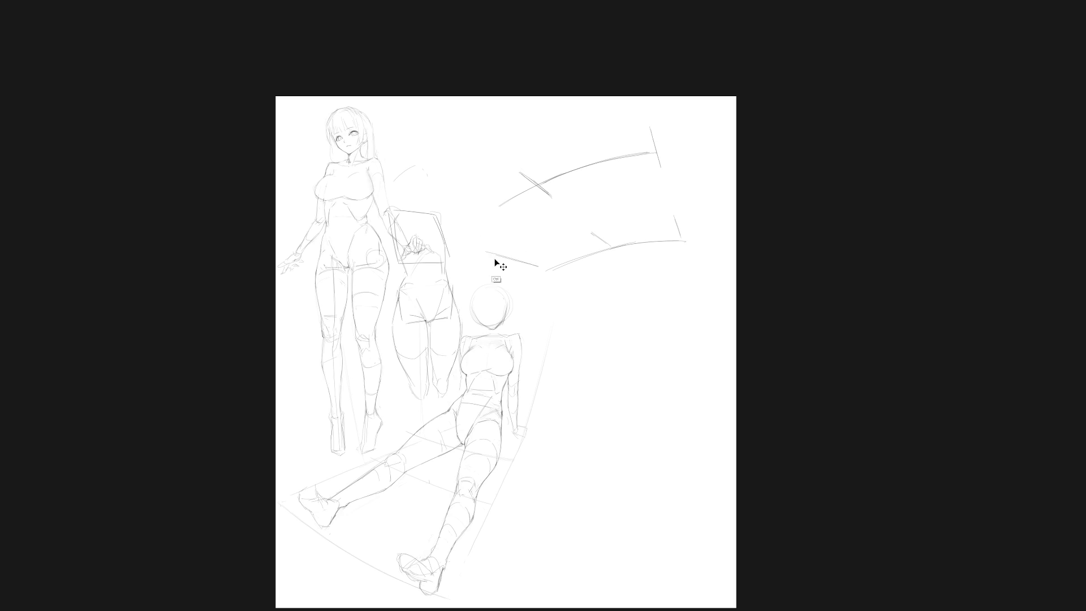
mouse_move(481, 244)
left_mouse_down()
mouse_move(538, 270)
mouse_move(522, 263)
mouse_move(537, 343)
left_mouse_up()
key("ctrl+z")
key("ctrl+z")
Add vertical and diagonal end ticks at both ends of the arches, then start another new layer
left_click_drag(460, 242, 459, 285)
left_click_drag(689, 254, 697, 281)
left_click_drag(659, 151, 673, 180)
left_click_drag(659, 153, 684, 208)
key("ctrl+shift+n")
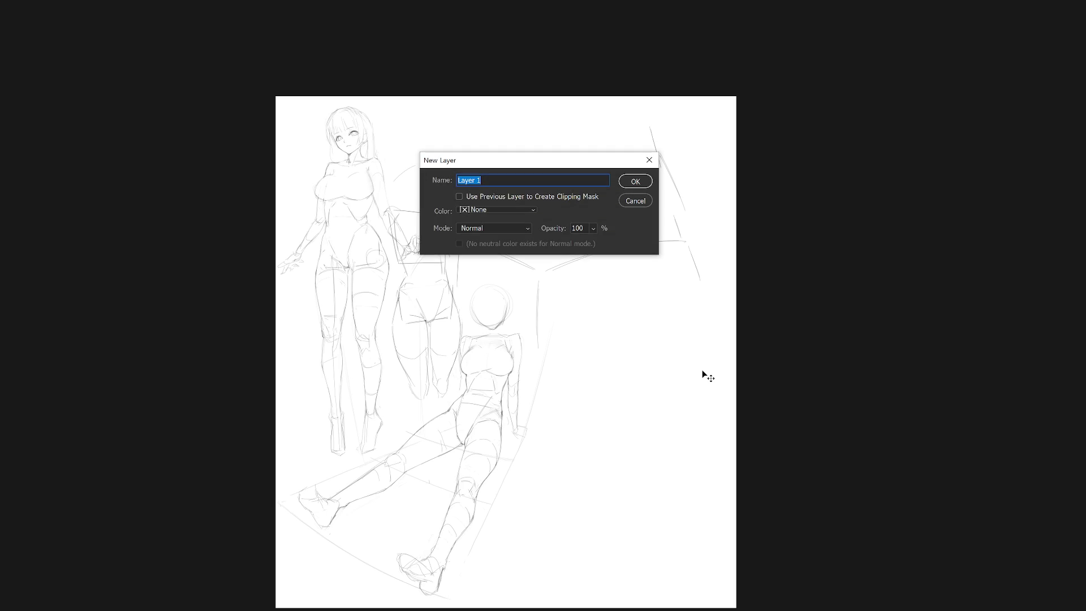
On the new layer, sketch the torso box's top curve and sides for a new figure at right, redoing stray strokes
key("Return")
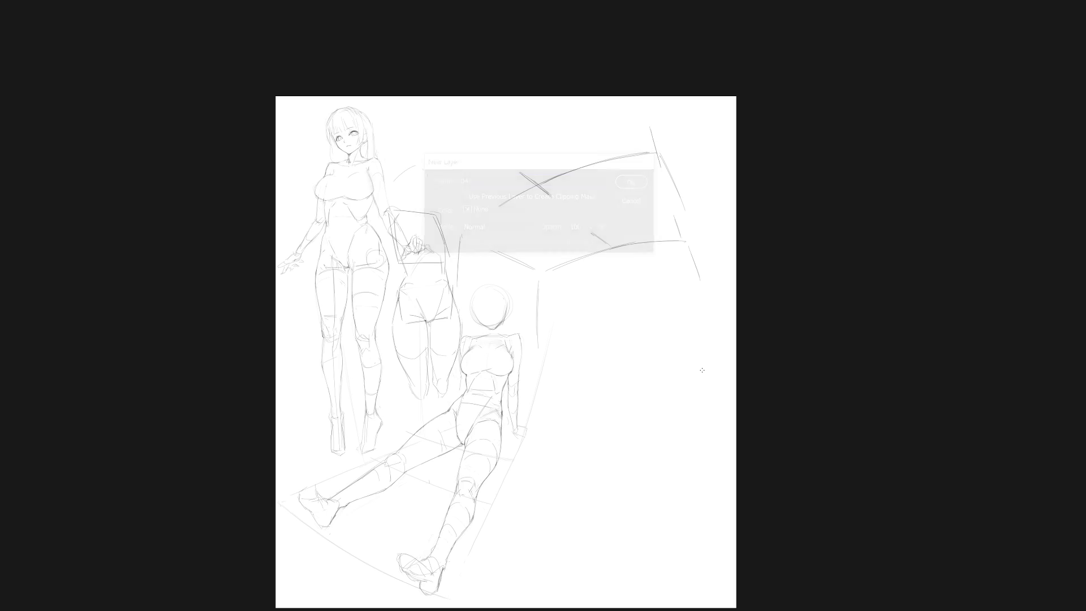
left_click_drag(669, 378, 659, 342)
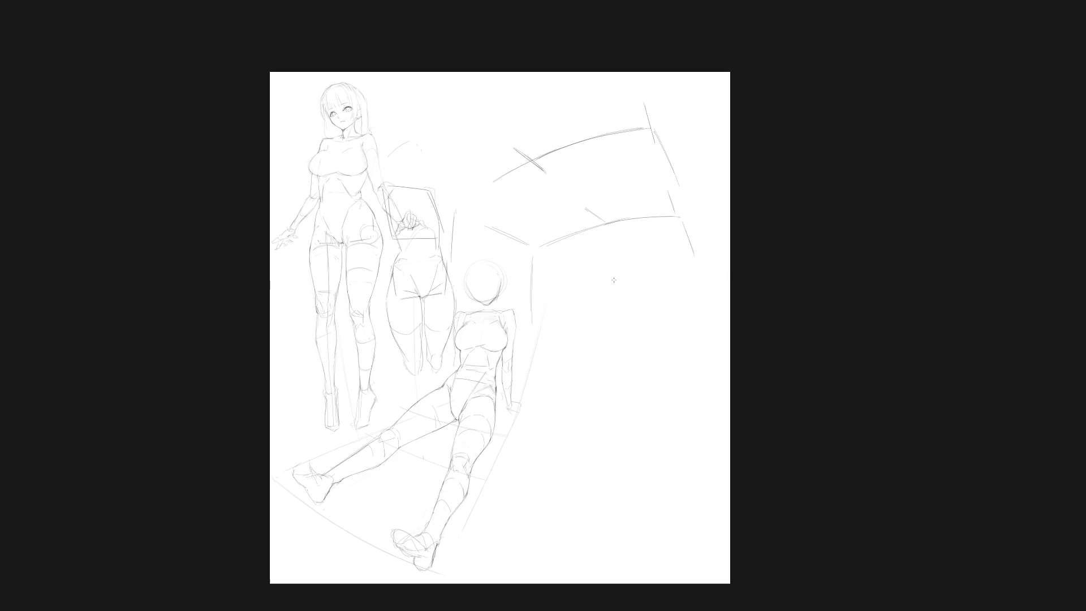
left_click_drag(594, 289, 659, 287)
key("ctrl+z")
mouse_move(602, 291)
left_mouse_down()
mouse_move(653, 275)
mouse_move(666, 298)
left_mouse_up()
key("ctrl+z")
left_click_drag(601, 292, 602, 342)
key("ctrl+z")
left_click_drag(608, 286, 662, 293)
left_click_drag(662, 294, 675, 335)
key("ctrl+z")
left_click_drag(663, 294, 676, 329)
mouse_move(600, 318)
left_mouse_down()
mouse_move(613, 357)
mouse_move(668, 350)
left_mouse_up()
key("ctrl+z")
Sketch a rounded head above the torso with a flat top arc, left side and right-ear curve
left_click_drag(602, 259, 614, 244)
left_click_drag(603, 253, 643, 250)
key("ctrl+z")
left_click_drag(606, 249, 639, 245)
mouse_move(602, 254)
left_mouse_down()
mouse_move(608, 275)
mouse_move(642, 272)
mouse_move(606, 284)
left_mouse_up()
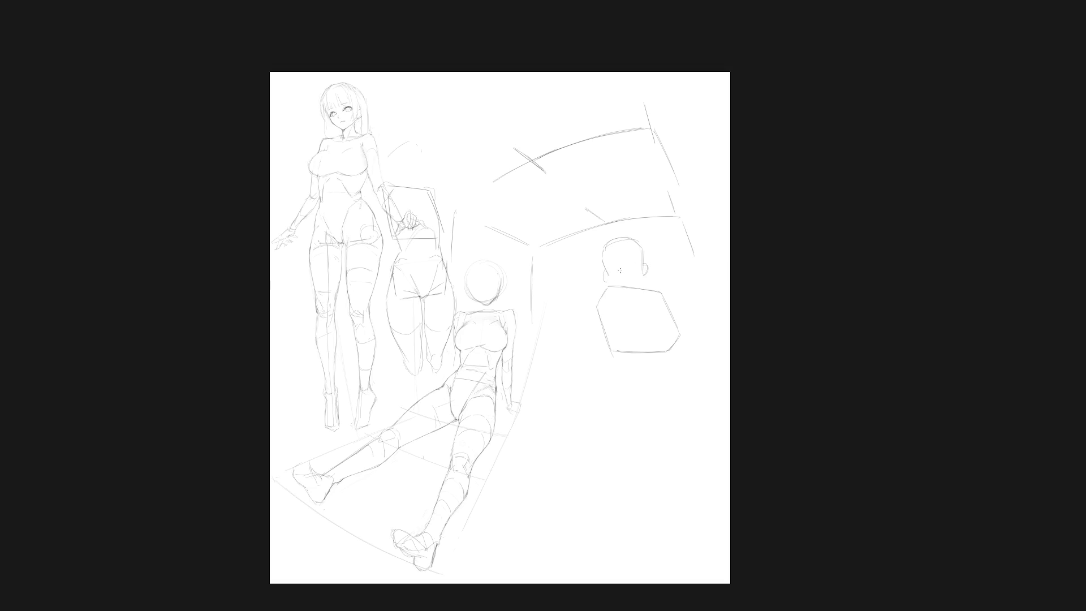
left_click_drag(626, 268, 641, 278)
Try several arch strokes inside the torso box, undoing each, and leave a short inner curve
mouse_move(626, 356)
left_mouse_down()
mouse_move(668, 355)
mouse_move(647, 324)
mouse_move(667, 356)
left_mouse_up()
key("ctrl+z")
key("ctrl+z")
key("ctrl+z")
left_click_drag(644, 322, 631, 364)
left_click_drag(665, 322, 669, 353)
key("ctrl+z")
key("ctrl+z")
mouse_move(615, 340)
left_mouse_down()
mouse_move(623, 327)
mouse_move(629, 365)
left_mouse_up()
Draw the torso box's right edge and a darkened, curved waistline below the torso
key("ctrl+z")
left_click_drag(671, 323, 671, 369)
mouse_move(618, 373)
left_mouse_down()
mouse_move(676, 365)
mouse_move(618, 411)
left_mouse_up()
left_click_drag(615, 381, 616, 426)
left_click_drag(615, 382, 615, 430)
key("ctrl+z")
mouse_move(628, 377)
left_mouse_down()
mouse_move(679, 364)
mouse_move(624, 371)
mouse_move(668, 361)
mouse_move(618, 423)
left_mouse_up()
key("ctrl+z")
key("ctrl+z")
key("ctrl+z")
Sketch and join the right hip contours and hip curve, then undo the recent hip strokes
left_click_drag(686, 367, 687, 407)
mouse_move(620, 398)
left_mouse_down()
mouse_move(662, 415)
mouse_move(654, 419)
left_mouse_up()
key("ctrl+z")
left_click_drag(679, 375, 663, 417)
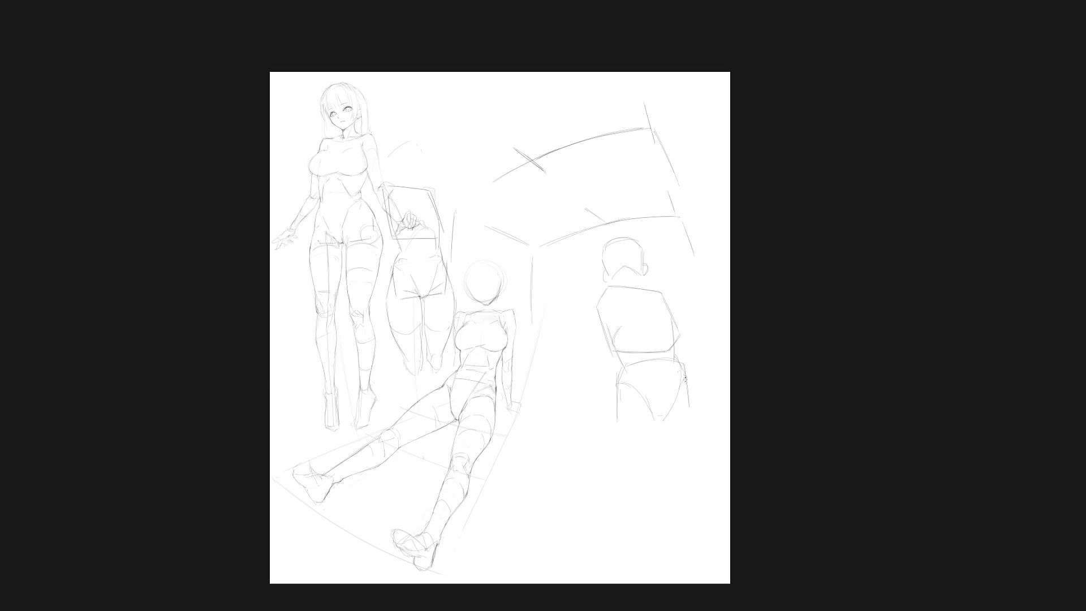
left_click_drag(677, 358, 685, 378)
left_click_drag(612, 297, 663, 298)
key("ctrl+z")
key("ctrl+z")
key("ctrl+z")
key("ctrl+z")
key("ctrl+z")
key("ctrl+z")
key("ctrl+z")
key("ctrl+z")
key("ctrl+z")
key("ctrl+z")
key("ctrl+z")
key("ctrl+z")
Brush short lines along the lower left edge of the torso to restart the waist
mouse_move(606, 296)
left_mouse_down()
mouse_move(610, 317)
mouse_move(667, 314)
left_mouse_up()
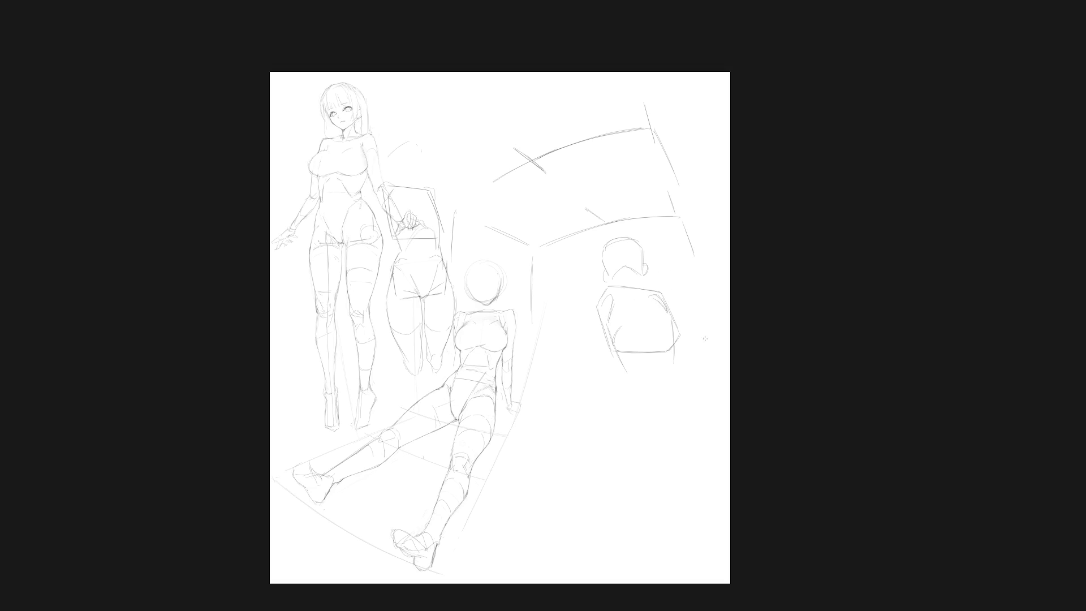
left_click_drag(618, 355, 624, 371)
Sketch the left hip contour, a faint waistline and the lower hip curve with the right hip edge
left_click_drag(604, 296, 596, 326)
mouse_move(623, 384)
left_mouse_down()
mouse_move(683, 383)
mouse_move(645, 430)
left_mouse_up()
left_click_drag(679, 368, 681, 389)
left_click_drag(603, 437, 638, 422)
left_click_drag(690, 412, 686, 438)
Draw both leg contours down from the hips, with inner thigh line, outer right leg and left thigh top
left_click_drag(604, 438, 623, 511)
left_click_drag(648, 434, 648, 507)
left_click_drag(610, 395, 605, 425)
left_click_drag(684, 388, 689, 425)
left_click_drag(649, 440, 652, 477)
left_click_drag(687, 414, 661, 500)
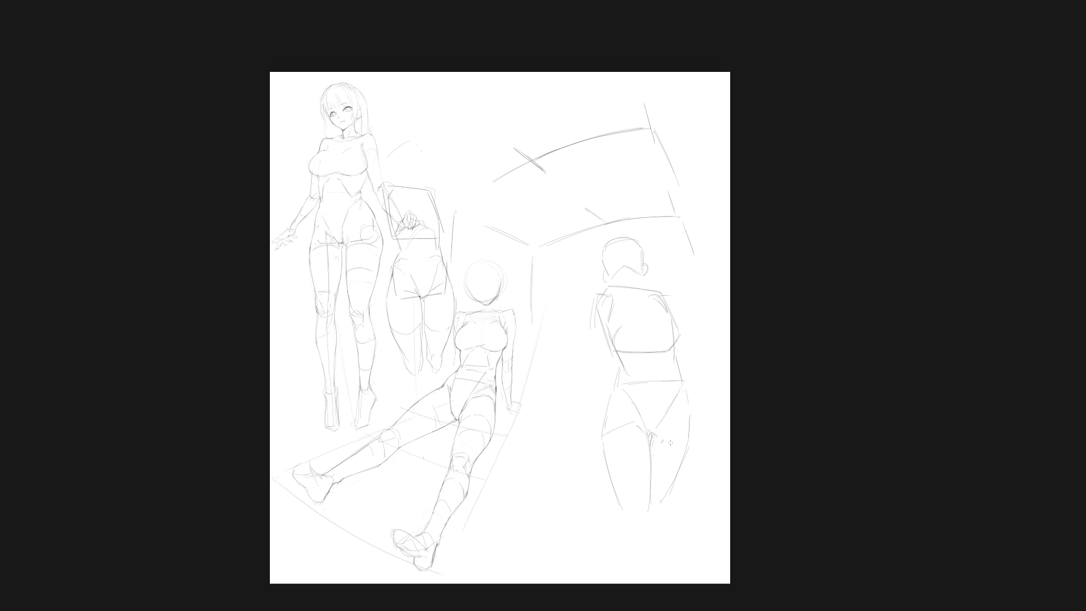
mouse_move(650, 448)
left_mouse_down()
mouse_move(642, 433)
mouse_move(603, 442)
mouse_move(639, 519)
left_mouse_up()
Redraw the back-view figure's left thigh with a lighter curve and its outer left leg contour
left_click_drag(650, 430, 612, 509)
left_click_drag(604, 438, 645, 431)
left_click_drag(599, 510, 628, 509)
mouse_move(648, 450)
left_mouse_down()
mouse_move(632, 518)
mouse_move(628, 510)
left_mouse_up()
key("ctrl+z")
key("ctrl+z")
left_click_drag(605, 428, 605, 507)
Rework the outer right leg line into a longer curve and lighten the inner-leg tick marks
left_click_drag(690, 408, 659, 510)
key("ctrl+z")
key("ctrl+z")
left_click_drag(654, 434, 658, 443)
left_click_drag(690, 408, 696, 472)
key("ctrl+z")
left_click_drag(690, 410, 691, 498)
key("ctrl+z")
left_click_drag(688, 391, 703, 483)
left_click_drag(655, 443, 648, 437)
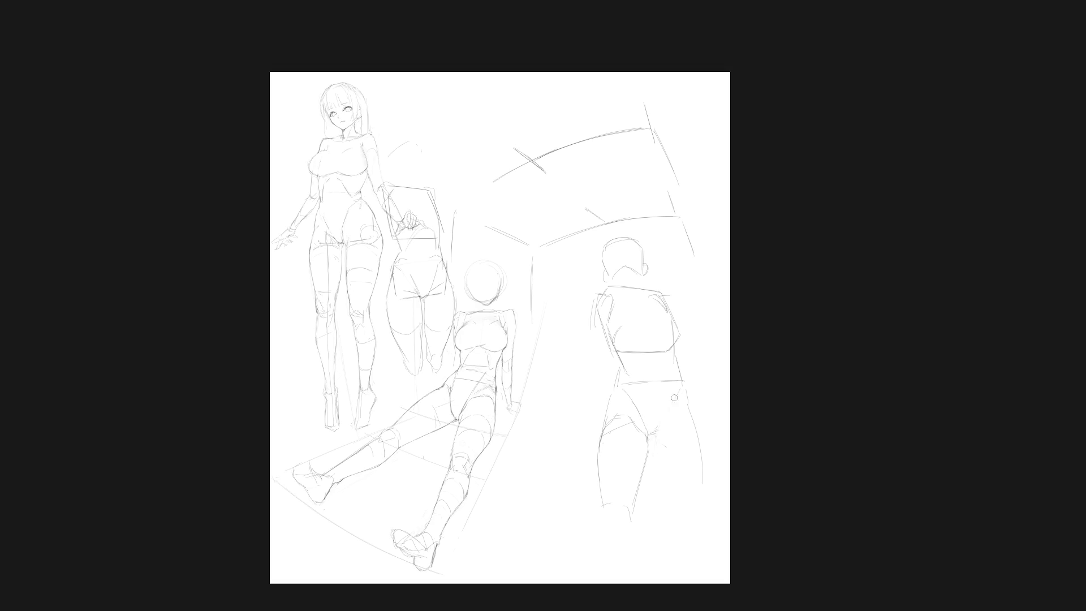
Sketch the inner thigh and inner leg lines and extend the left outer leg contour downward
left_click_drag(678, 389, 658, 434)
left_click_drag(654, 441, 660, 452)
left_click_drag(642, 445, 633, 507)
left_click_drag(635, 469, 634, 491)
left_click_drag(597, 457, 603, 510)
left_click_drag(599, 449, 604, 506)
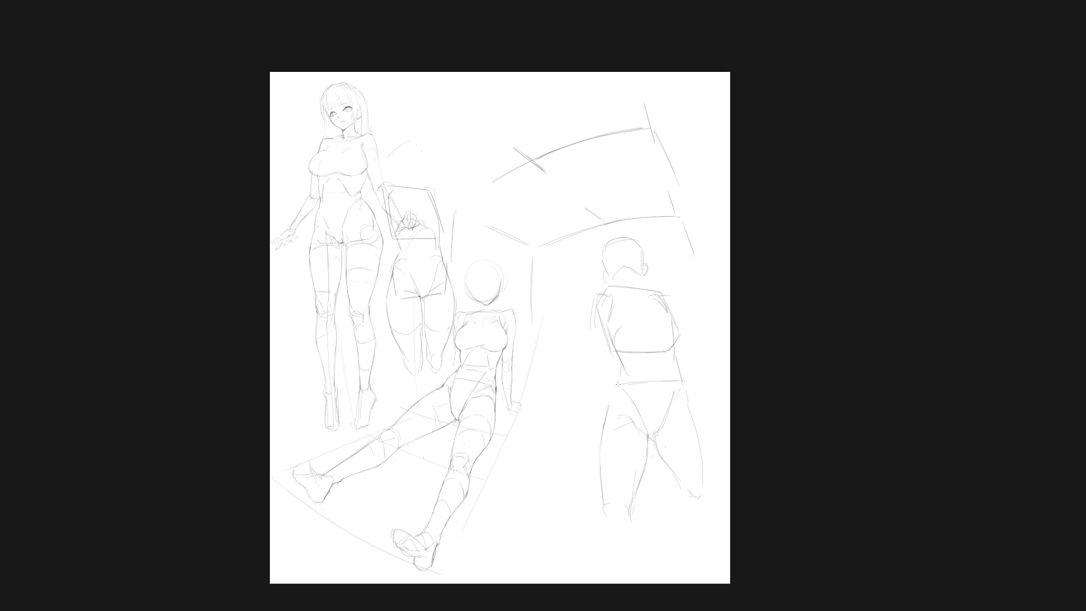
Refine the back figure's left hip and thigh contour with short strokes
left_click_drag(613, 387, 608, 411)
left_click_drag(608, 404, 602, 431)
left_click_drag(672, 439, 650, 374)
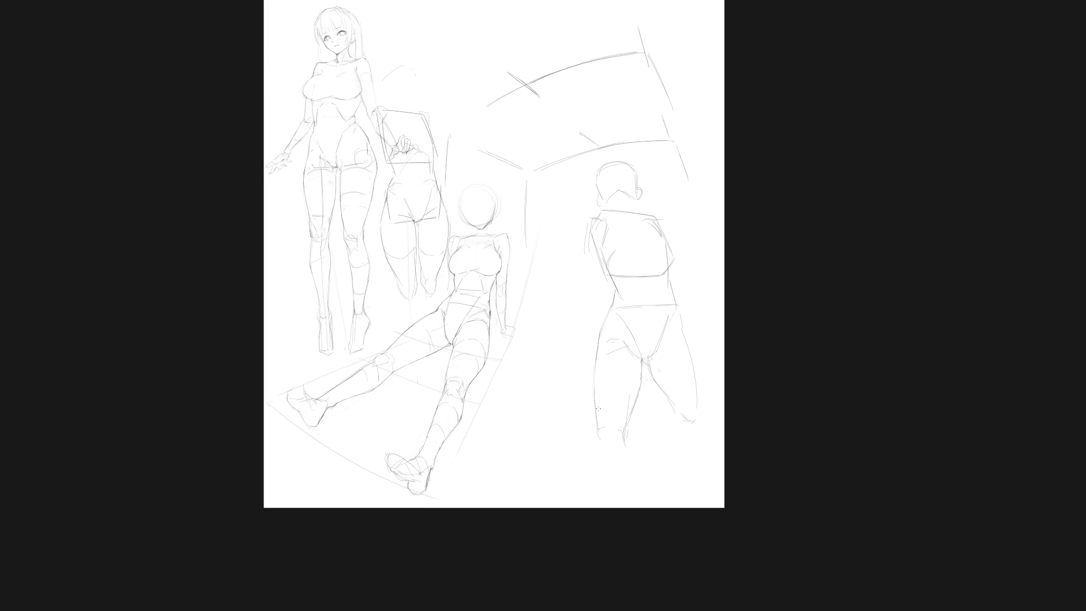
Sketch the inner thigh and hip contours, tilt the selected thigh strokes slightly clockwise, then curve the knee
left_click_drag(635, 386, 632, 413)
mouse_move(642, 360)
left_mouse_down()
mouse_move(643, 393)
mouse_move(611, 371)
mouse_move(602, 340)
mouse_move(643, 360)
left_mouse_up()
key("v")
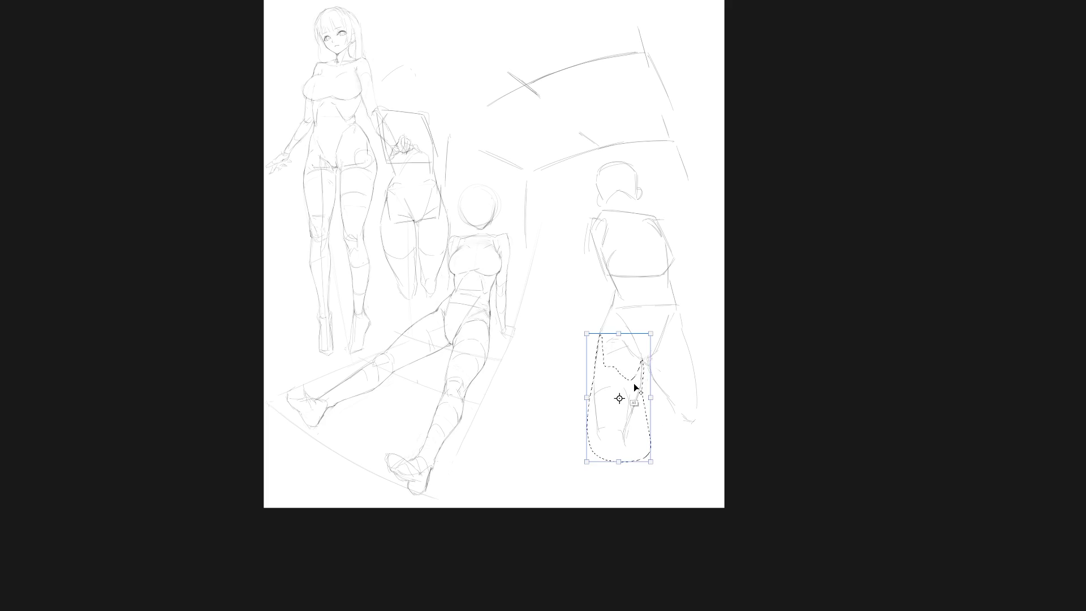
left_click_drag(667, 456, 655, 476)
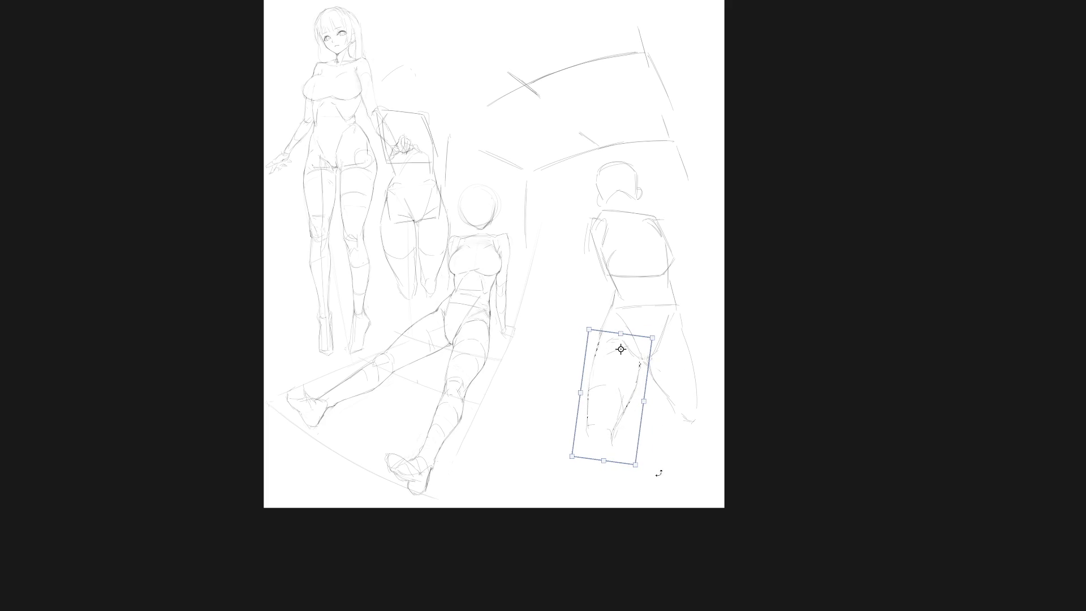
key("Return")
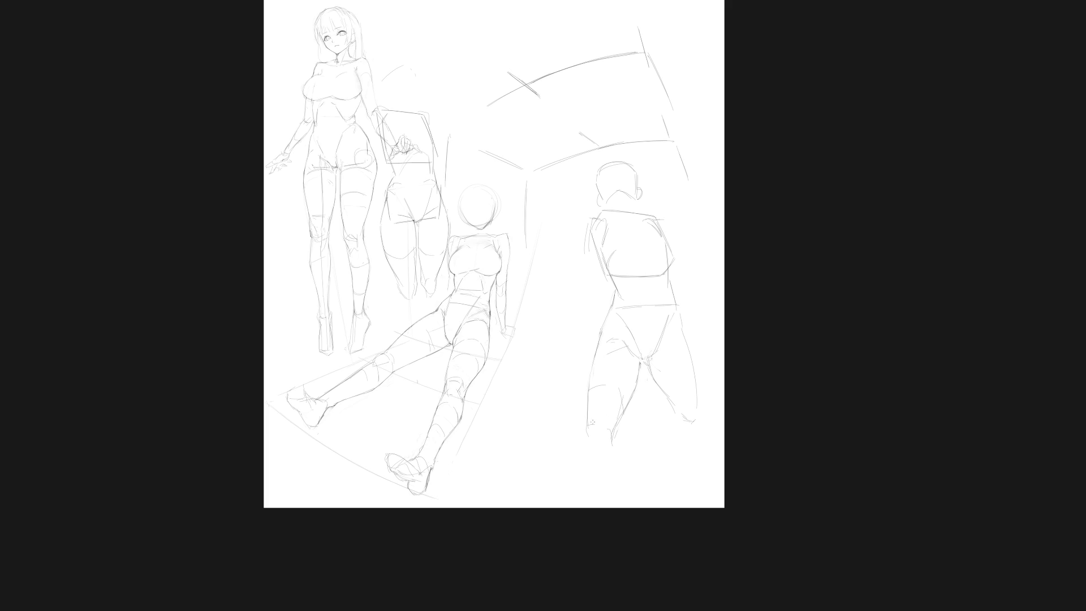
left_click_drag(589, 420, 615, 409)
Draw the back figure's left lower leg with outer and inner contour lines below the knee
left_click_drag(594, 370, 621, 362)
left_click_drag(588, 417, 608, 409)
left_click_drag(592, 373, 586, 425)
left_click_drag(634, 386, 621, 431)
left_click_drag(628, 397, 613, 444)
left_click_drag(630, 399, 614, 477)
key("ctrl+z")
Extend the left lower leg down to the canvas bottom and add the foot edge
left_click_drag(612, 428, 608, 501)
left_click_drag(585, 434, 581, 451)
mouse_move(613, 447)
left_mouse_down()
mouse_move(597, 507)
mouse_move(576, 489)
mouse_move(573, 506)
left_mouse_up()
key("ctrl")
left_click_drag(614, 440, 569, 502)
left_click_drag(600, 459, 602, 476)
mouse_move(602, 418)
left_mouse_down()
mouse_move(620, 392)
mouse_move(591, 387)
mouse_move(612, 382)
left_mouse_up()
mouse_move(581, 448)
left_mouse_down()
mouse_move(567, 494)
mouse_move(604, 499)
left_mouse_up()
left_click_drag(589, 385, 587, 411)
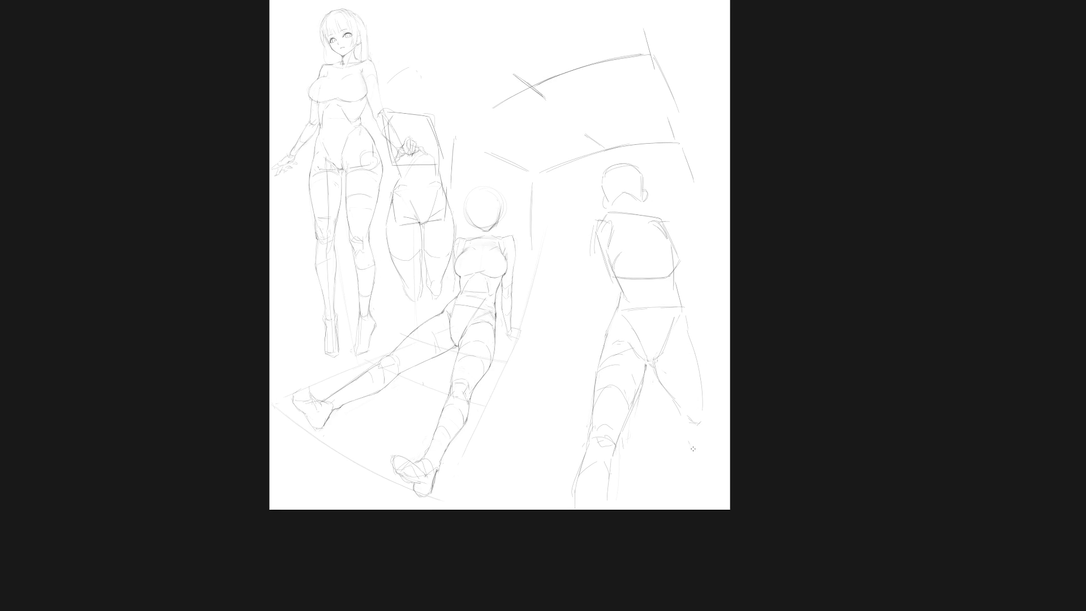
Sketch the right lower leg down toward the foot and select its bottom section
mouse_move(680, 430)
left_mouse_down()
mouse_move(694, 453)
mouse_move(702, 445)
mouse_move(705, 492)
left_mouse_up()
left_click_drag(683, 457, 700, 496)
left_click_drag(704, 451, 712, 492)
left_click_drag(702, 433, 712, 428)
Move and slightly tilt the selected right lower leg, then start a box line right of the waist
left_click_drag(701, 466, 691, 424)
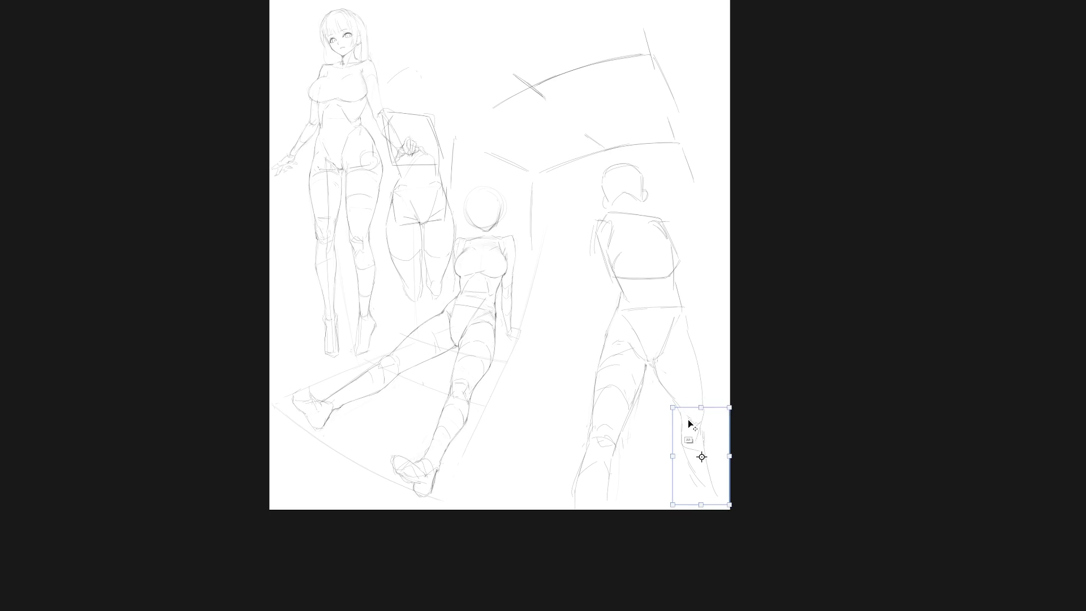
left_click_drag(735, 507, 747, 508)
key("ctrl+d")
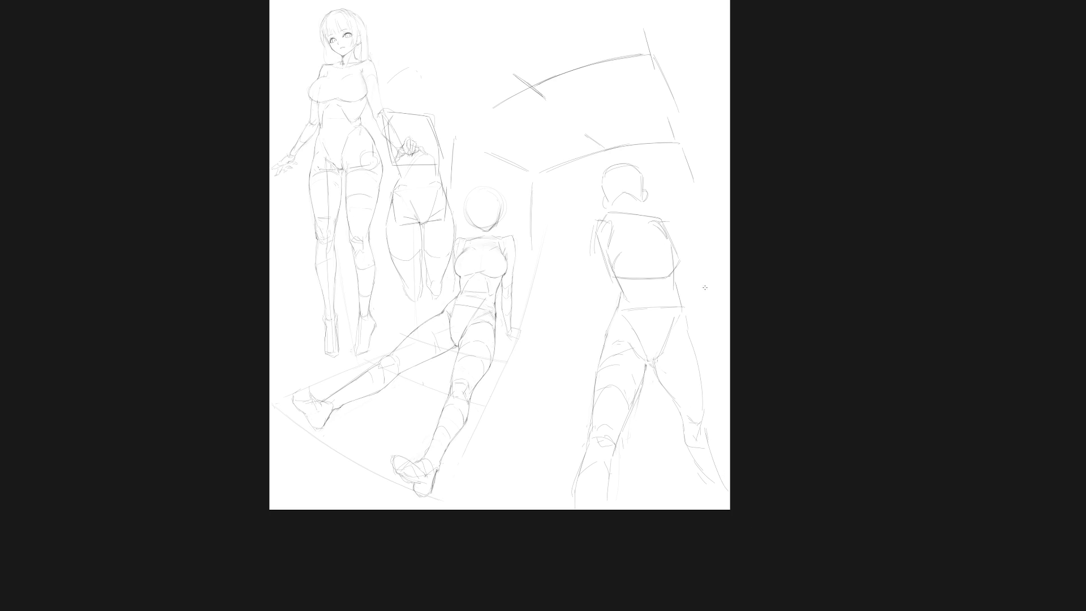
mouse_move(688, 281)
left_mouse_down()
mouse_move(708, 277)
mouse_move(718, 291)
mouse_move(694, 339)
mouse_move(721, 333)
left_mouse_up()
key("ctrl+z")
left_click_drag(689, 300, 717, 291)
Block in the bag box's sides and top beside the hip and try waist lines, undoing the extras
mouse_move(707, 393)
left_mouse_down()
mouse_move(695, 390)
mouse_move(701, 368)
left_mouse_up()
left_click_drag(710, 297, 716, 336)
left_click_drag(667, 297, 674, 338)
left_click_drag(668, 297, 705, 287)
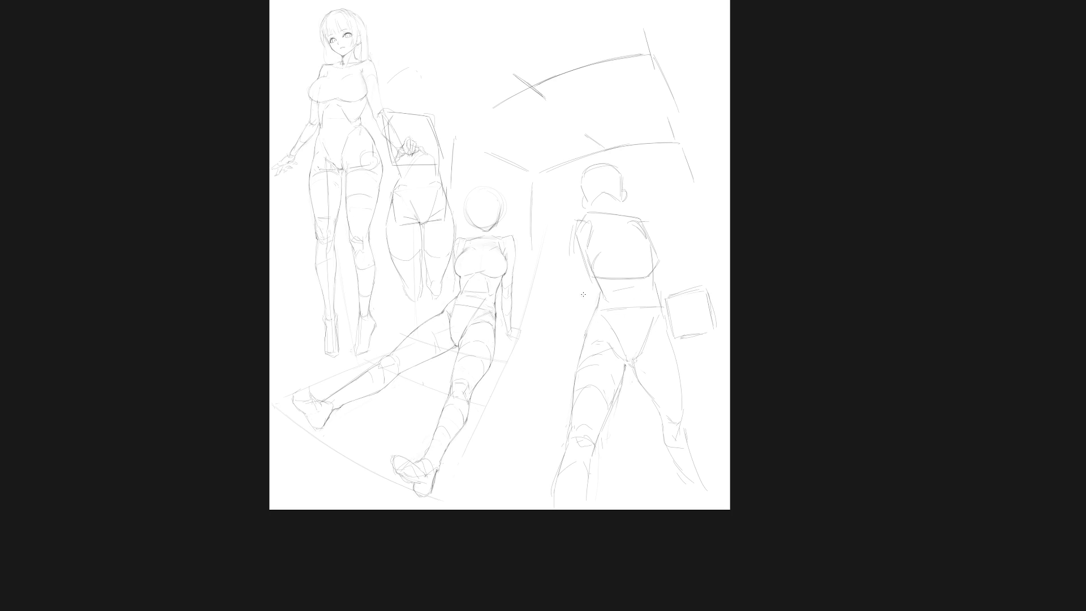
mouse_move(576, 298)
left_mouse_down()
mouse_move(626, 285)
mouse_move(637, 311)
mouse_move(590, 357)
mouse_move(641, 346)
left_mouse_up()
left_click_drag(657, 289, 705, 286)
left_click_drag(683, 337, 723, 330)
key("ctrl+z")
key("ctrl+z")
key("ctrl+z")
key("ctrl+z")
key("ctrl+z")
key("ctrl+z")
Redraw the waistline toward the box, a horizontal hip line and the figure's left side
left_click_drag(578, 289, 598, 285)
left_click_drag(633, 266, 701, 283)
key("ctrl+z")
mouse_move(598, 278)
left_mouse_down()
mouse_move(653, 270)
mouse_move(703, 290)
left_mouse_up()
mouse_move(638, 266)
left_mouse_down()
mouse_move(617, 272)
mouse_move(584, 333)
left_mouse_up()
left_click_drag(590, 342, 683, 337)
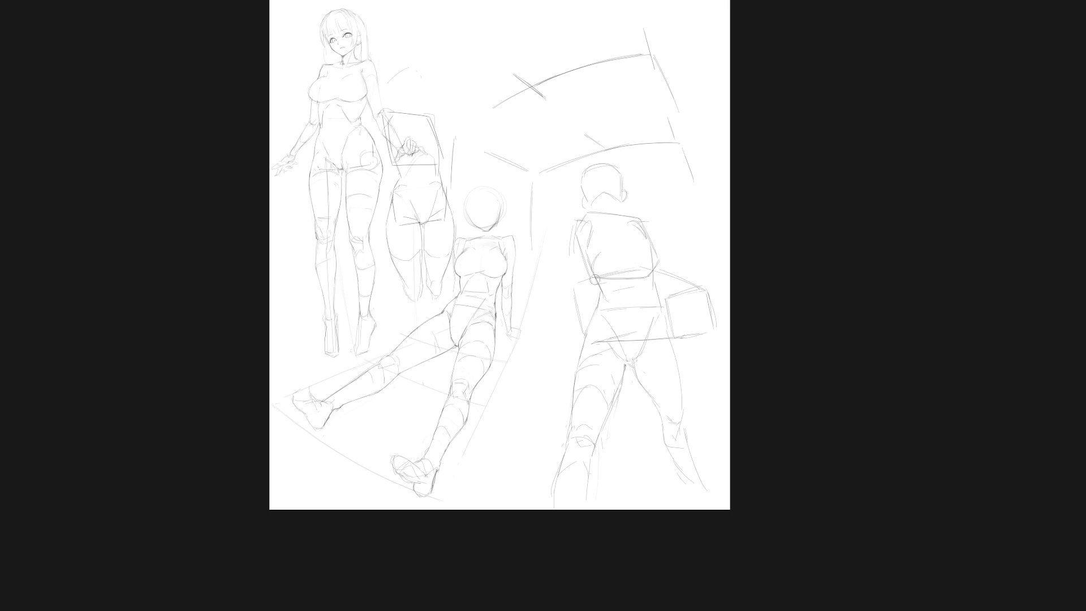
left_click_drag(580, 282, 594, 341)
left_click_drag(606, 275, 636, 268)
Add vertical lines by the reclining figure's arm, the box's right edge and long lines below the box
mouse_move(532, 289)
left_mouse_down()
mouse_move(526, 346)
mouse_move(518, 316)
mouse_move(524, 349)
left_mouse_up()
mouse_move(717, 285)
left_mouse_down()
mouse_move(723, 321)
mouse_move(701, 304)
mouse_move(715, 305)
left_mouse_up()
left_click_drag(702, 346, 705, 408)
Continue the long line beside the legs and rough in the pelvis box with an oval and hip-box strokes
left_click_drag(717, 318, 718, 456)
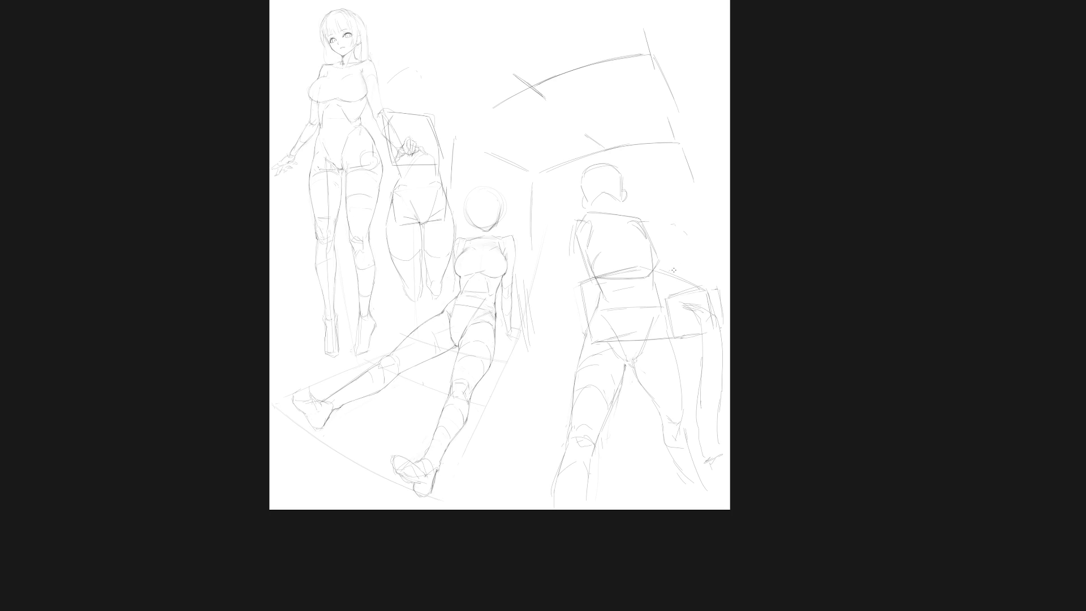
left_click_drag(649, 291, 652, 326)
left_click_drag(645, 270, 652, 326)
mouse_move(591, 294)
left_mouse_down()
mouse_move(592, 323)
mouse_move(645, 305)
mouse_move(618, 327)
left_mouse_up()
left_click_drag(666, 292, 694, 282)
left_click_drag(630, 304, 682, 286)
left_click_drag(684, 265, 697, 284)
key("ctrl+shift+z")
Sketch the torso's right side and darken the upper back lines
left_click_drag(684, 259, 691, 287)
key("ctrl+z")
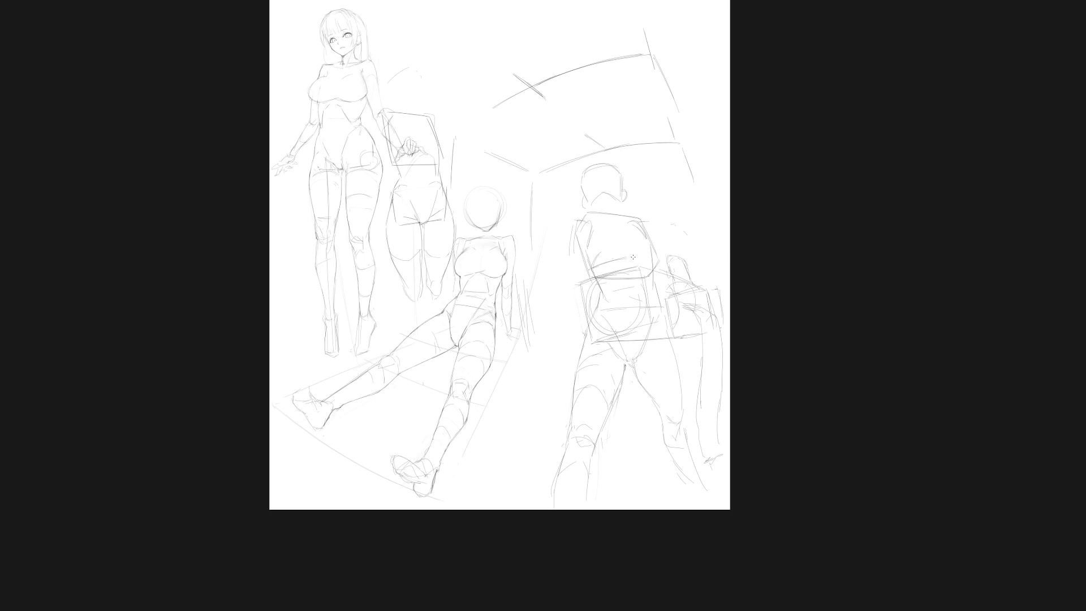
left_click_drag(644, 258, 642, 264)
left_click_drag(645, 256, 650, 287)
left_click_drag(626, 254, 606, 271)
mouse_move(593, 224)
left_mouse_down()
mouse_move(609, 253)
mouse_move(587, 252)
mouse_move(619, 259)
left_mouse_up()
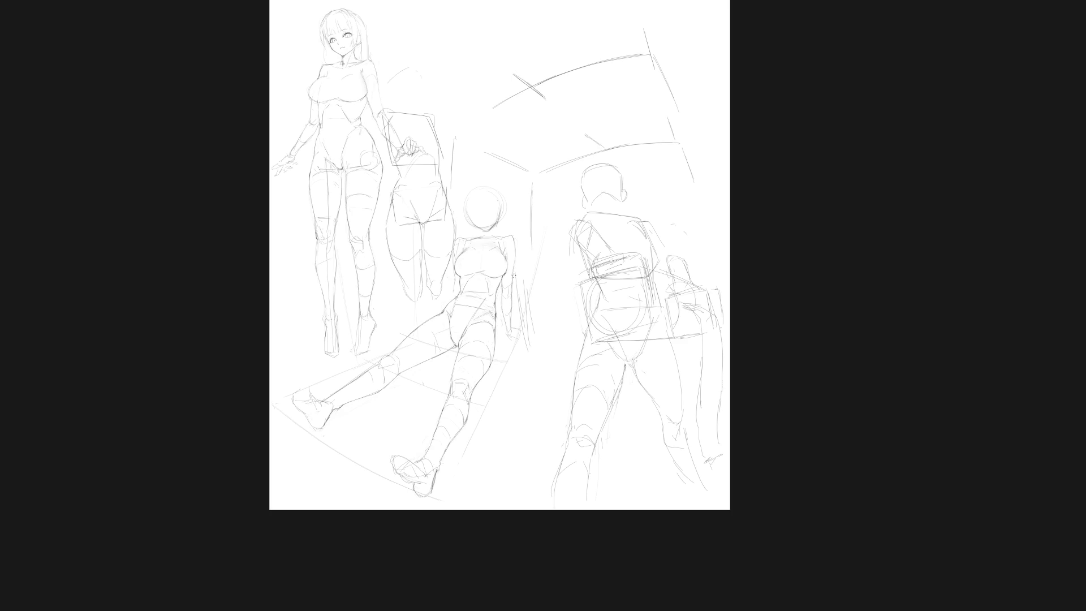
Sketch shoulder lines across the back figure and a curve near the reclining figure's shoulder
left_click_drag(516, 271, 567, 287)
left_click_drag(586, 243, 652, 275)
left_click_drag(544, 258, 634, 266)
mouse_move(565, 242)
left_mouse_down()
mouse_move(601, 250)
mouse_move(509, 270)
left_mouse_up()
Clear a stray selection and draw box lines below the reclining figure's hip and from its shoulder
mouse_move(578, 332)
left_mouse_down()
mouse_move(555, 252)
mouse_move(516, 359)
left_mouse_up()
key("ctrl+d")
left_click_drag(508, 349, 605, 343)
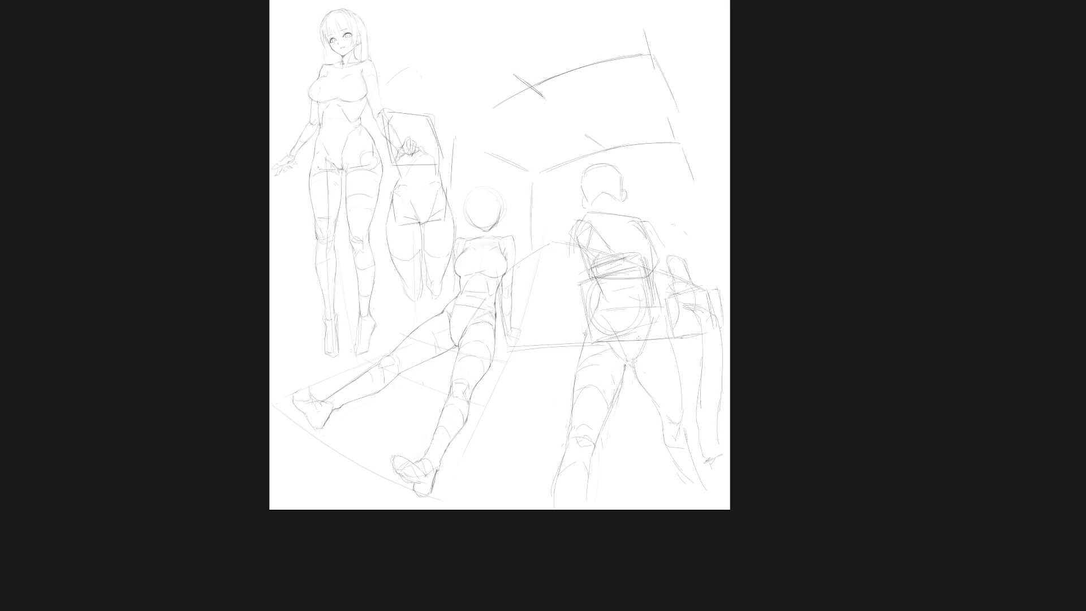
key("ctrl+z")
key("ctrl+z")
left_click_drag(523, 348, 591, 343)
mouse_move(508, 276)
left_mouse_down()
mouse_move(550, 244)
mouse_move(553, 288)
left_mouse_up()
left_click_drag(554, 330, 520, 344)
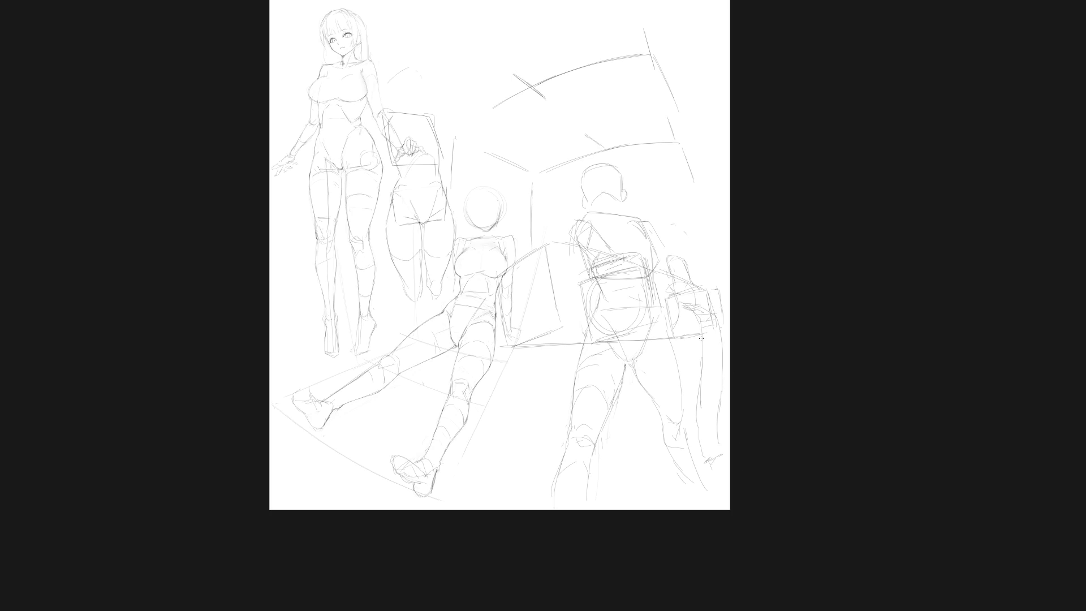
Hatch the narrow shape beside the back figure's leg and add circular strokes at the hip
mouse_move(702, 368)
left_mouse_down()
mouse_move(722, 379)
mouse_move(719, 437)
left_mouse_up()
mouse_move(622, 322)
left_mouse_down()
mouse_move(599, 316)
mouse_move(633, 306)
left_mouse_up()
Sketch a left-end curve and horizontal lines along the box's top and bottom to start the cylinder
mouse_move(520, 317)
left_mouse_down()
mouse_move(548, 289)
mouse_move(518, 323)
left_mouse_up()
left_click_drag(536, 272, 622, 280)
left_click_drag(520, 327, 622, 320)
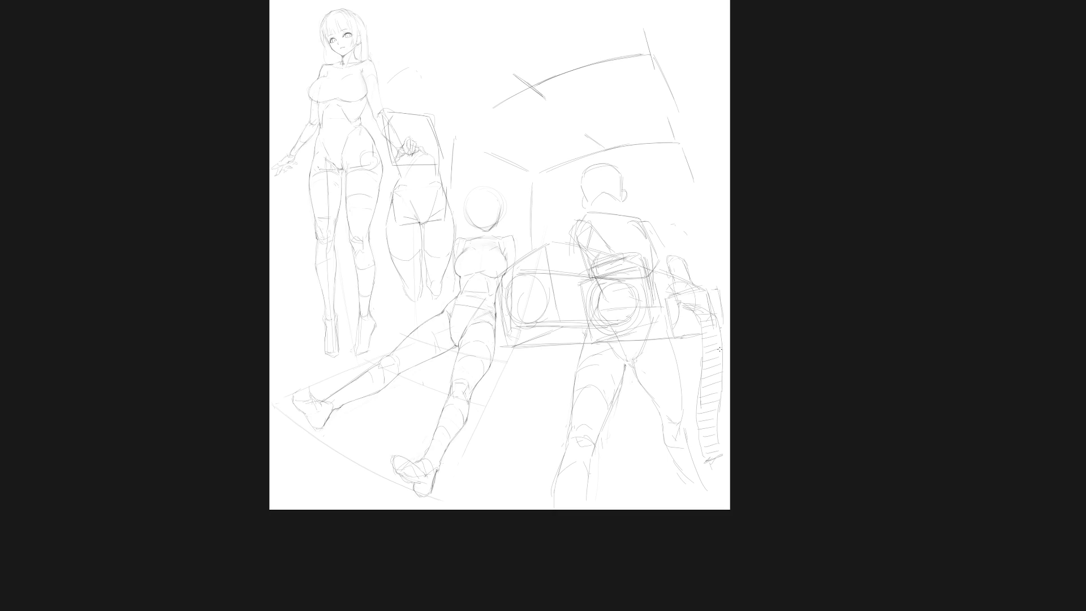
key("ctrl+z")
key("ctrl+z")
key("ctrl+z")
key("ctrl+z")
key("ctrl+z")
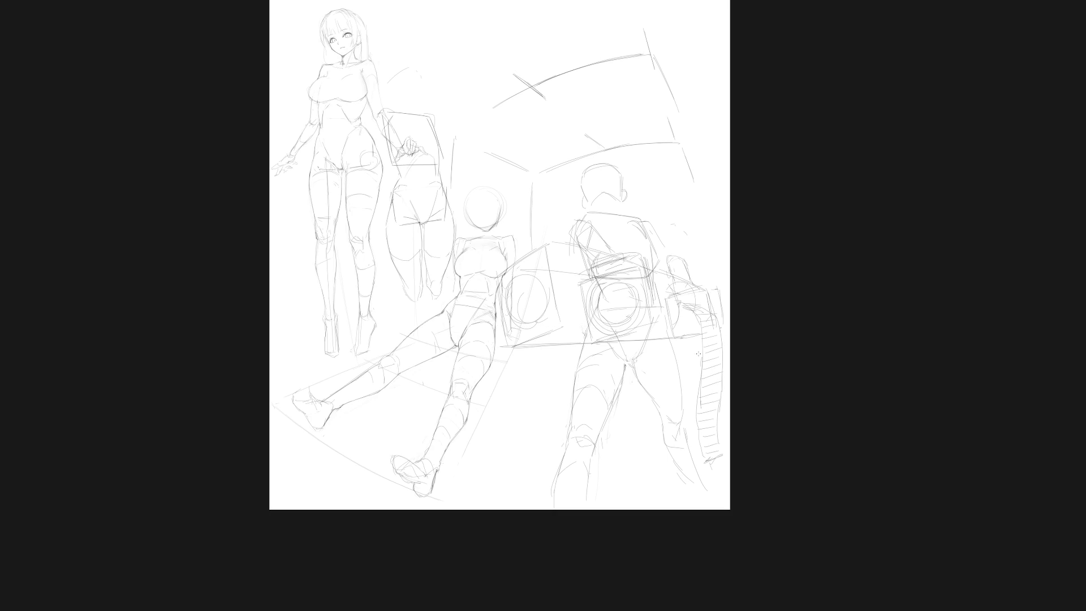
left_click_drag(528, 332, 611, 329)
mouse_move(527, 275)
left_mouse_down()
mouse_move(590, 273)
mouse_move(514, 309)
mouse_move(538, 318)
left_mouse_up()
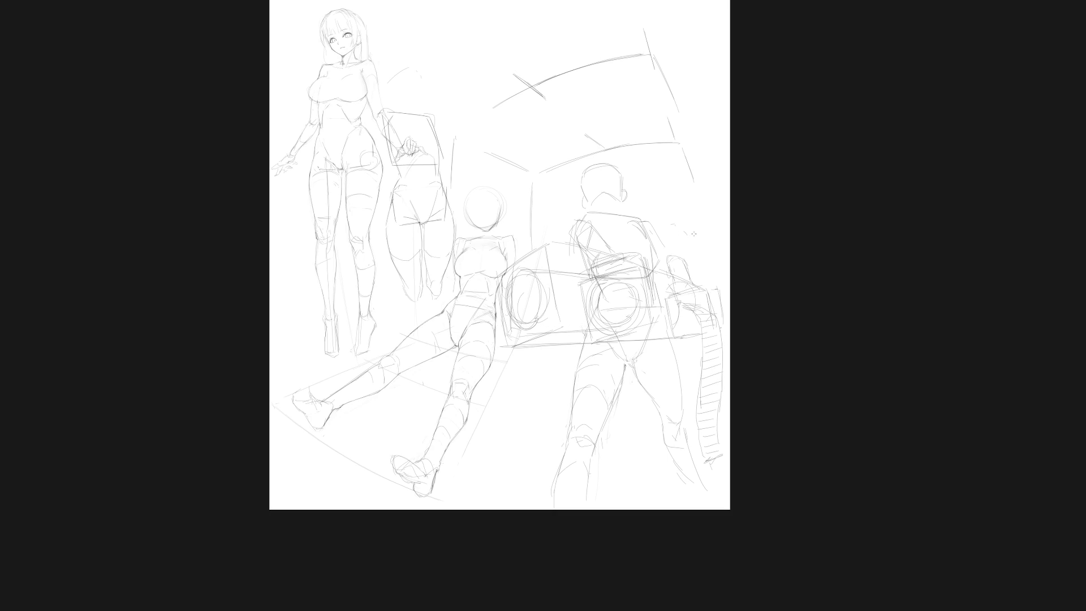
mouse_move(572, 275)
left_mouse_down()
mouse_move(619, 287)
mouse_move(546, 277)
mouse_move(619, 284)
left_mouse_up()
mouse_move(531, 276)
left_mouse_down()
mouse_move(622, 285)
mouse_move(600, 290)
mouse_move(628, 301)
left_mouse_up()
Layer horizontal strokes across the box's middle, bottom edge and cylinder top
mouse_move(545, 303)
left_mouse_down()
mouse_move(632, 306)
mouse_move(597, 315)
mouse_move(633, 313)
mouse_move(620, 322)
left_mouse_up()
left_click_drag(535, 321, 617, 324)
mouse_move(523, 329)
left_mouse_down()
mouse_move(615, 326)
mouse_move(604, 328)
left_mouse_up()
mouse_move(526, 331)
left_mouse_down()
mouse_move(625, 328)
mouse_move(588, 329)
left_mouse_up()
left_click_drag(573, 274, 637, 278)
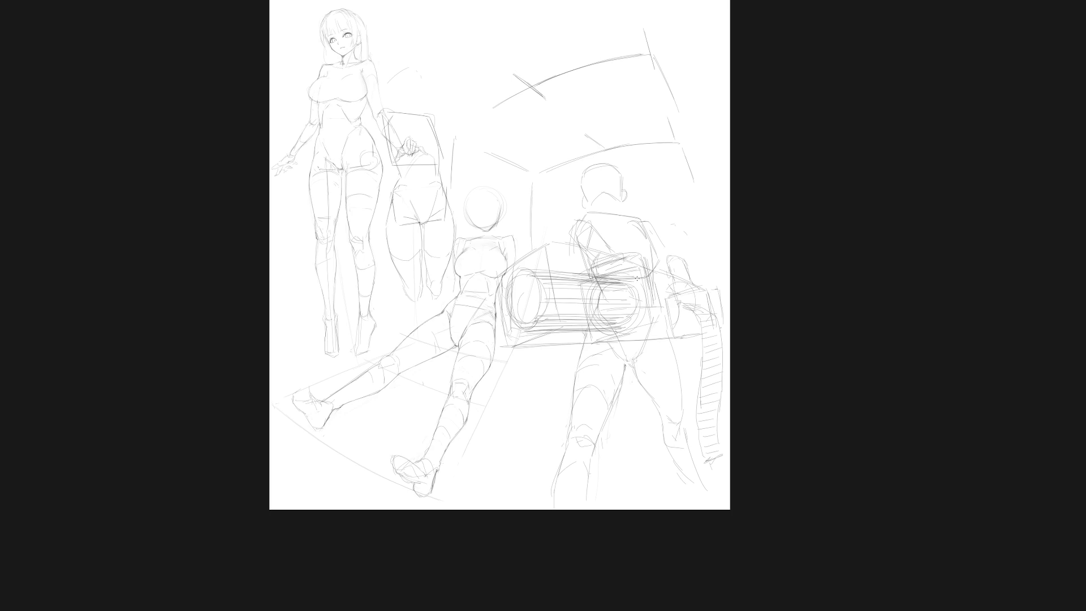
Add short strokes around the box edges and define the cylinder's right end
left_click_drag(621, 331, 680, 314)
mouse_move(620, 279)
left_mouse_down()
mouse_move(645, 271)
mouse_move(680, 289)
mouse_move(640, 302)
mouse_move(664, 334)
mouse_move(645, 332)
mouse_move(667, 331)
mouse_move(630, 340)
left_mouse_up()
left_click_drag(660, 291, 702, 295)
mouse_move(671, 331)
left_mouse_down()
mouse_move(693, 327)
mouse_move(702, 286)
left_mouse_up()
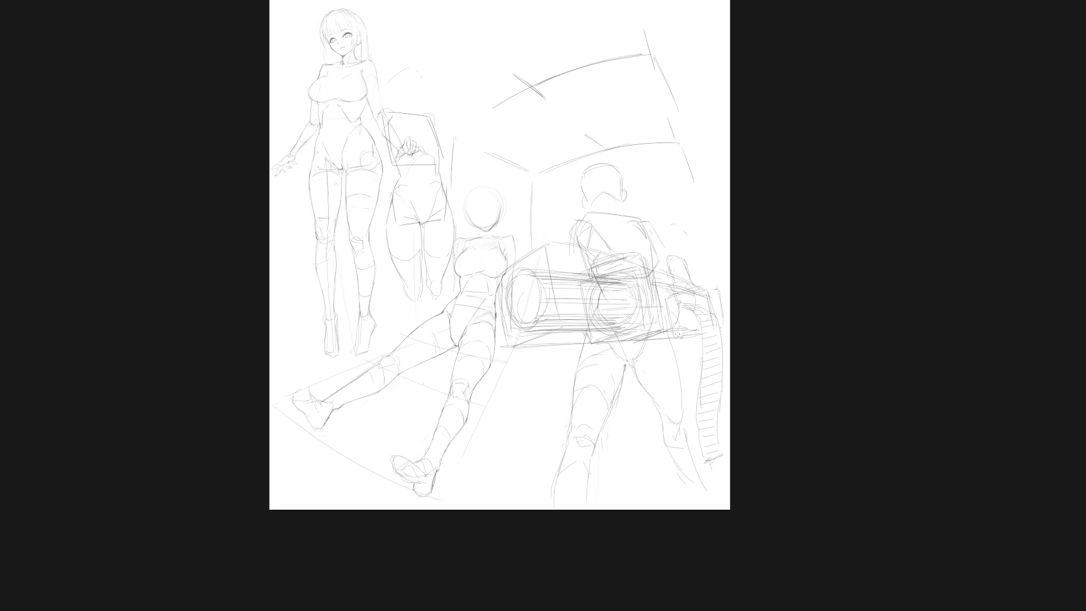
mouse_move(703, 324)
left_mouse_down()
mouse_move(662, 328)
mouse_move(687, 331)
left_mouse_up()
scroll(713, 365, "down", 2)
Touch up near the feet, then select both 04 layers and move the back-view figure's sketch upward
left_click_drag(693, 377, 663, 379)
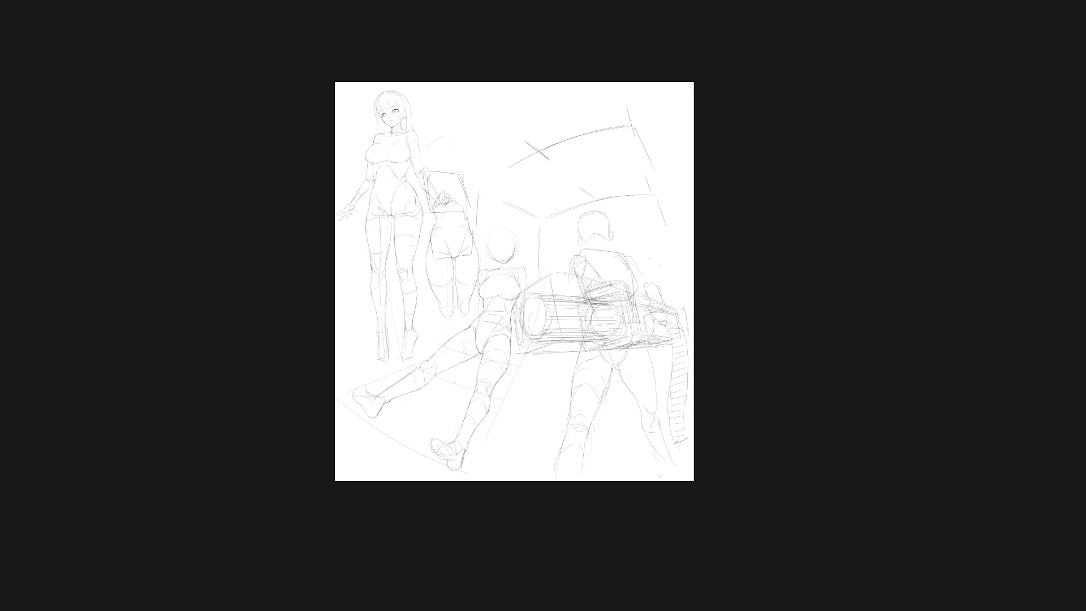
left_click_drag(671, 469, 689, 437)
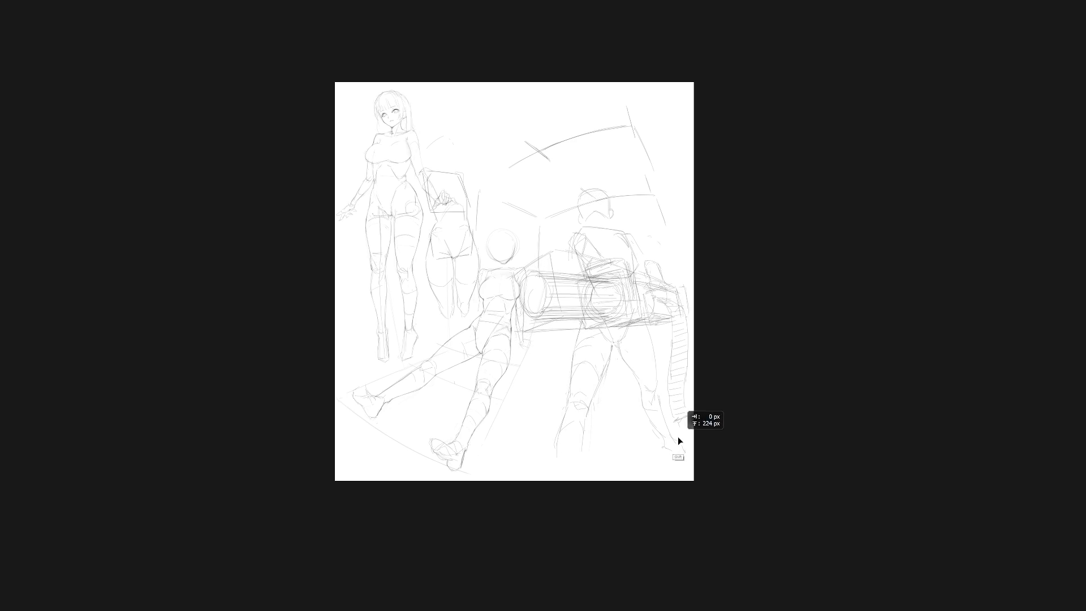
left_click_drag(580, 474, 582, 462)
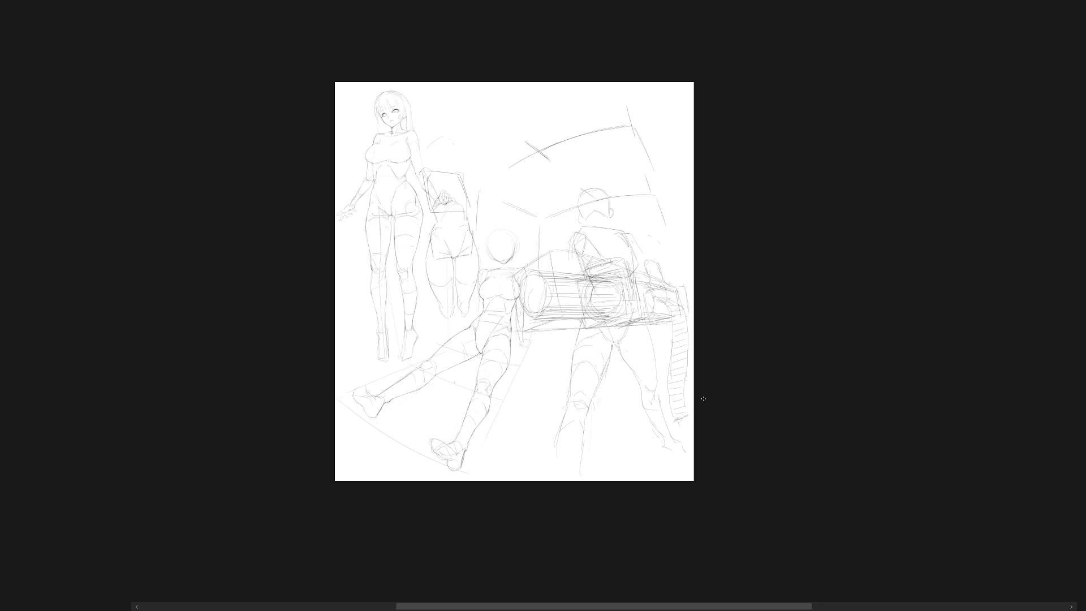
key("f")
left_click_drag(1011, 212, 1022, 216)
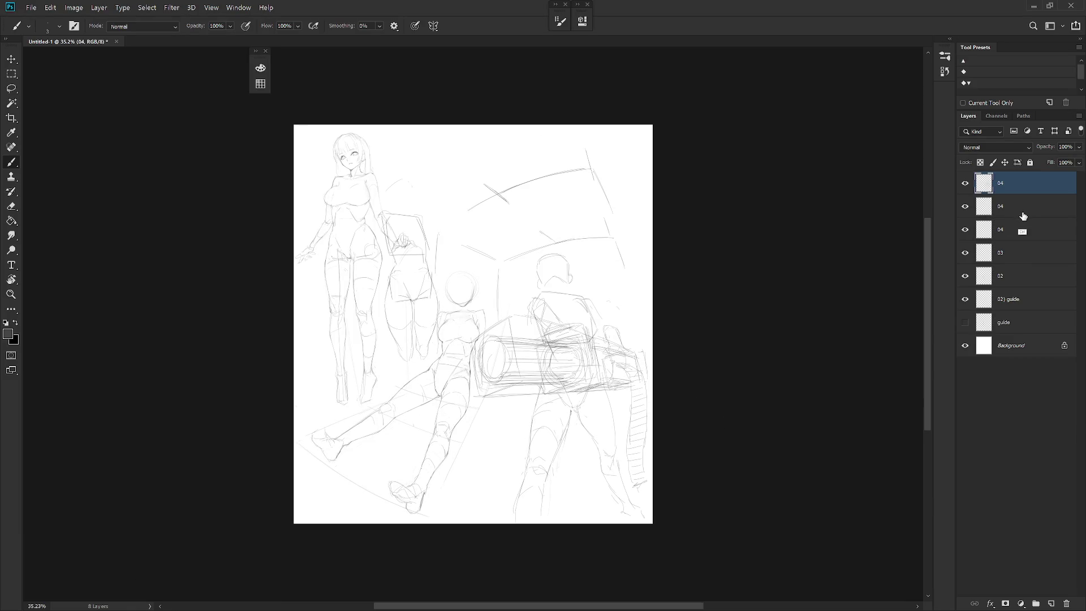
left_click(1023, 206, "shift")
key("v")
left_click_drag(633, 460, 633, 396)
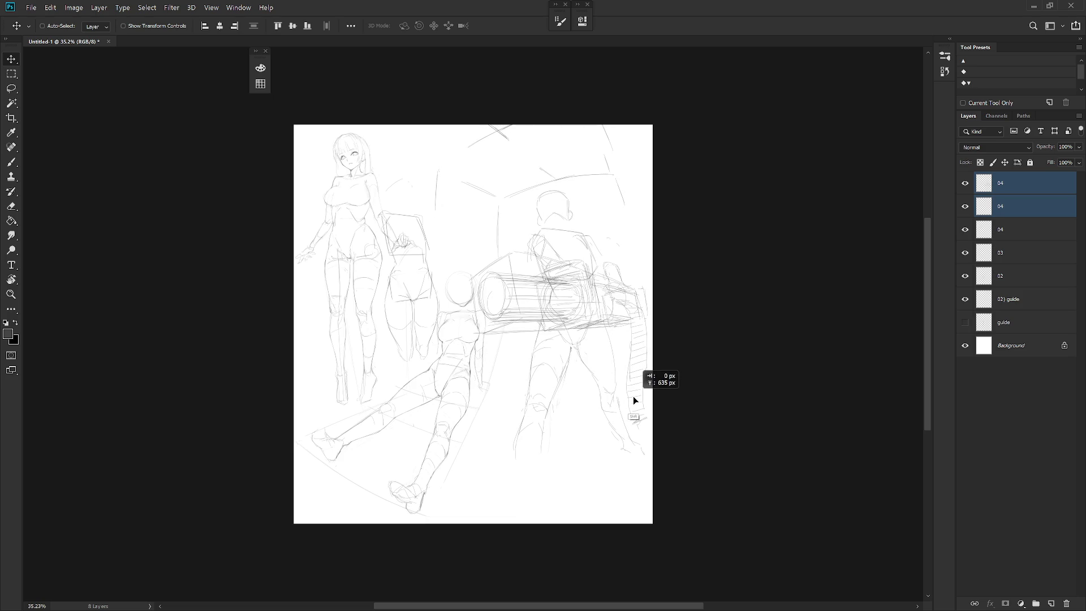
key("ctrl+z")
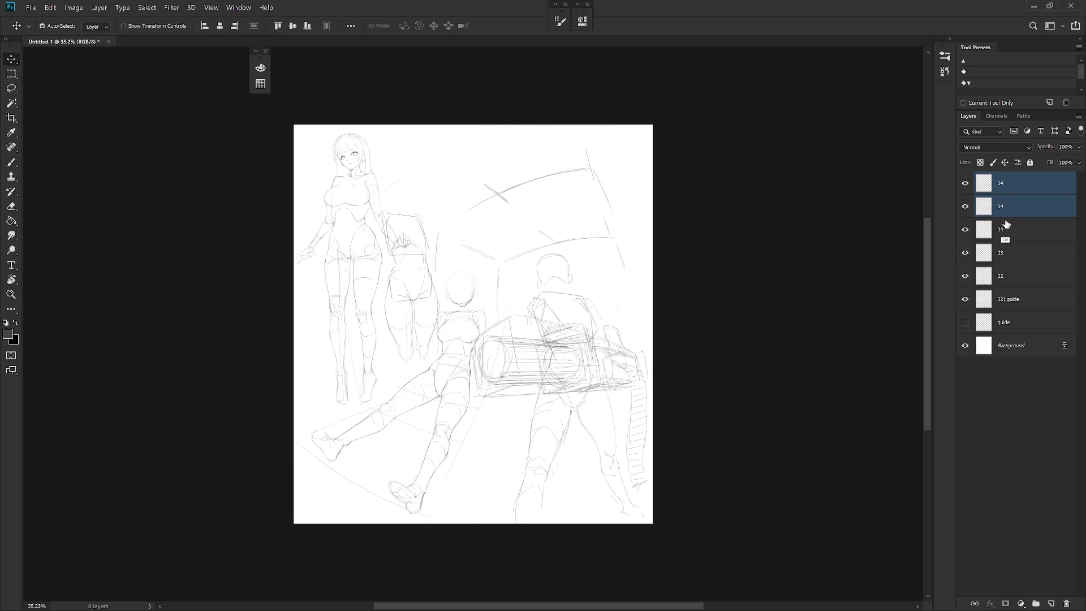
key("ctrl+shift+z")
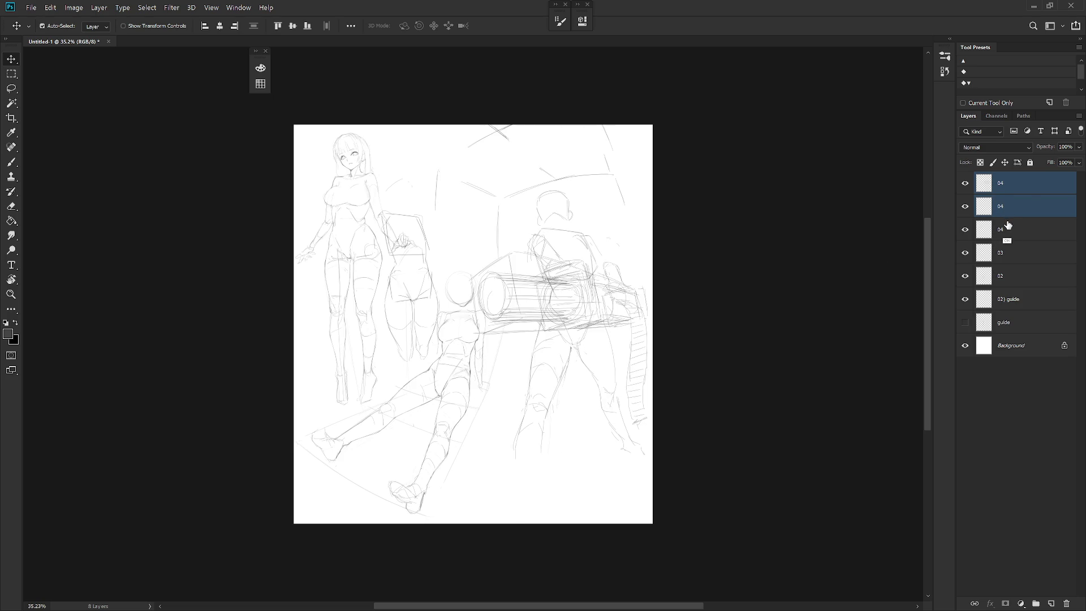
Keep only the top 04 layer selected, return to the brush, then make the second 04 layer active
left_click(1022, 196)
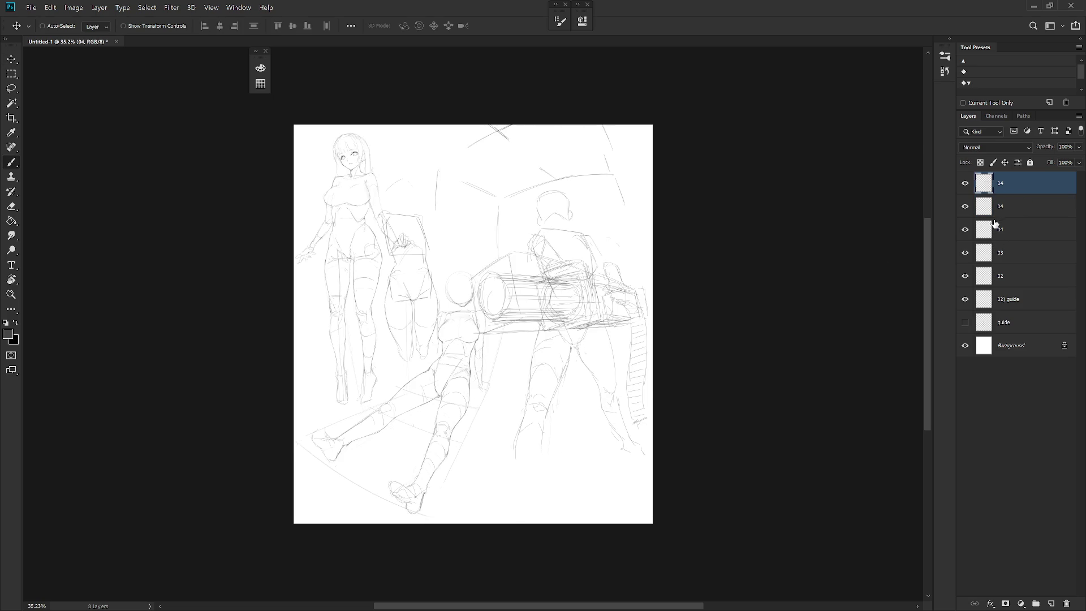
key("b")
key("l")
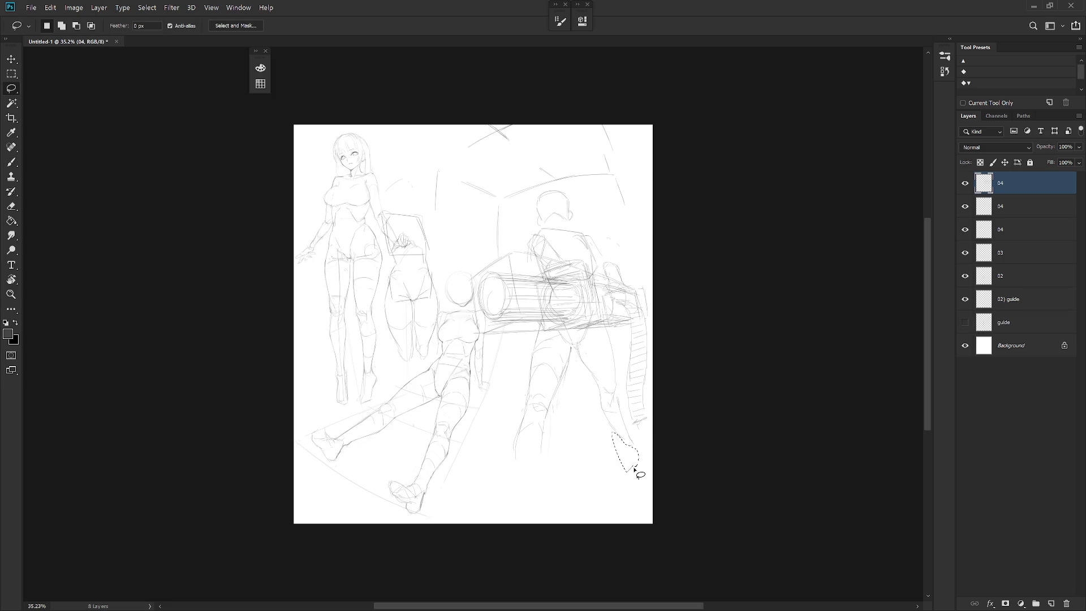
key("b")
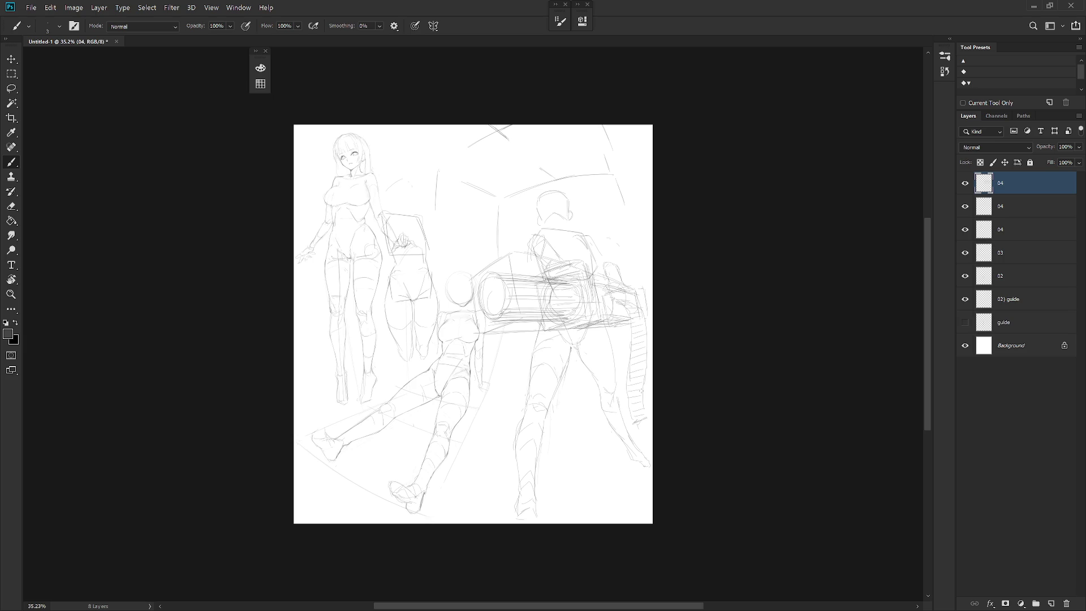
left_click(965, 207)
On the top 04 layer, brush a stroke closing the jaw under the back-view figure's head
left_click(1015, 205)
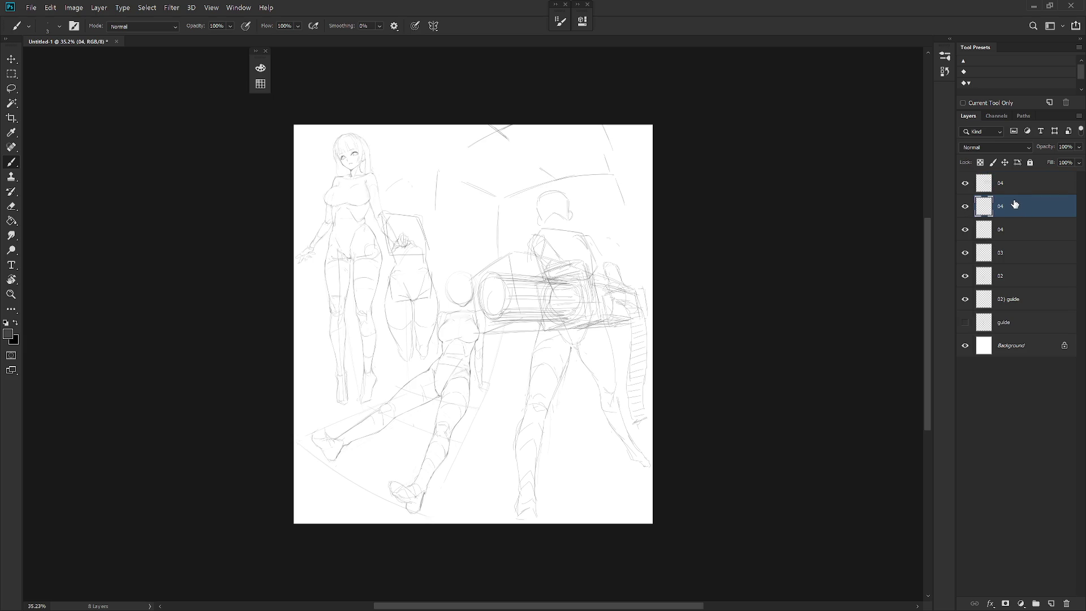
left_click(1023, 190)
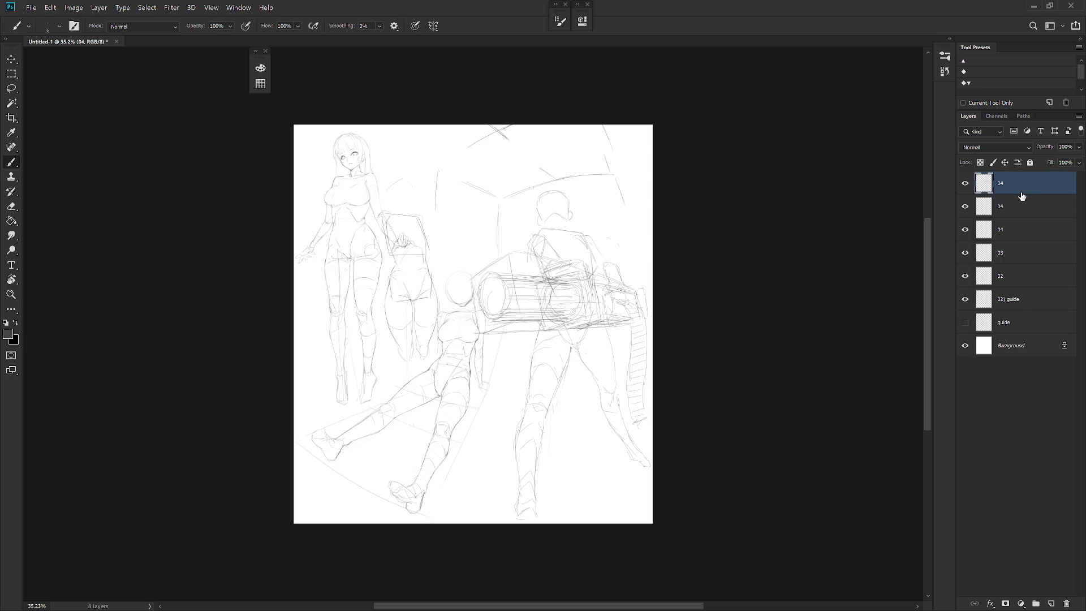
scroll(554, 201, "up", 2)
key("l")
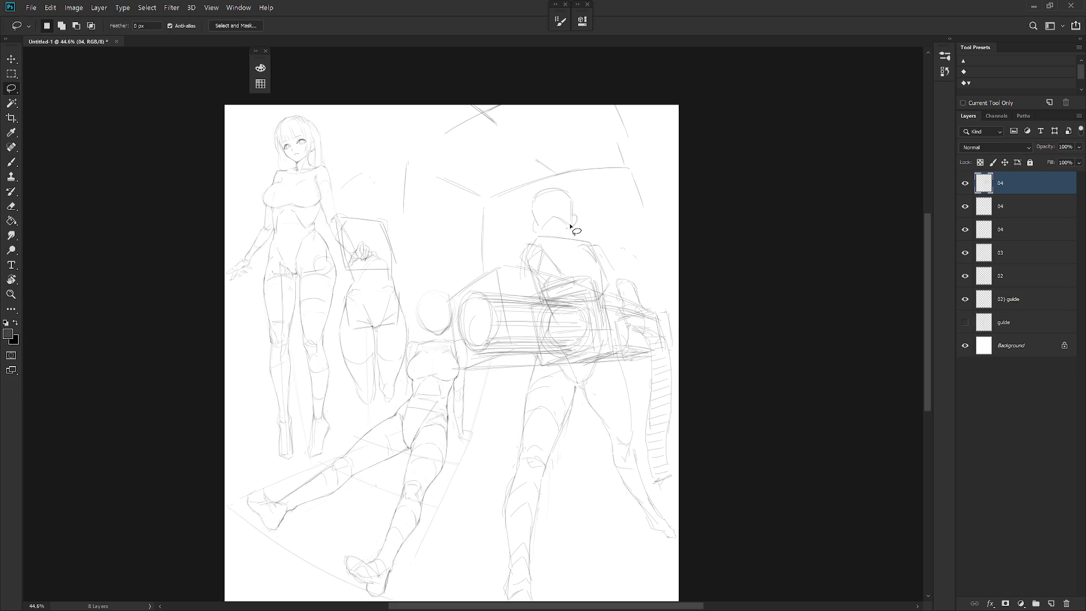
key("b")
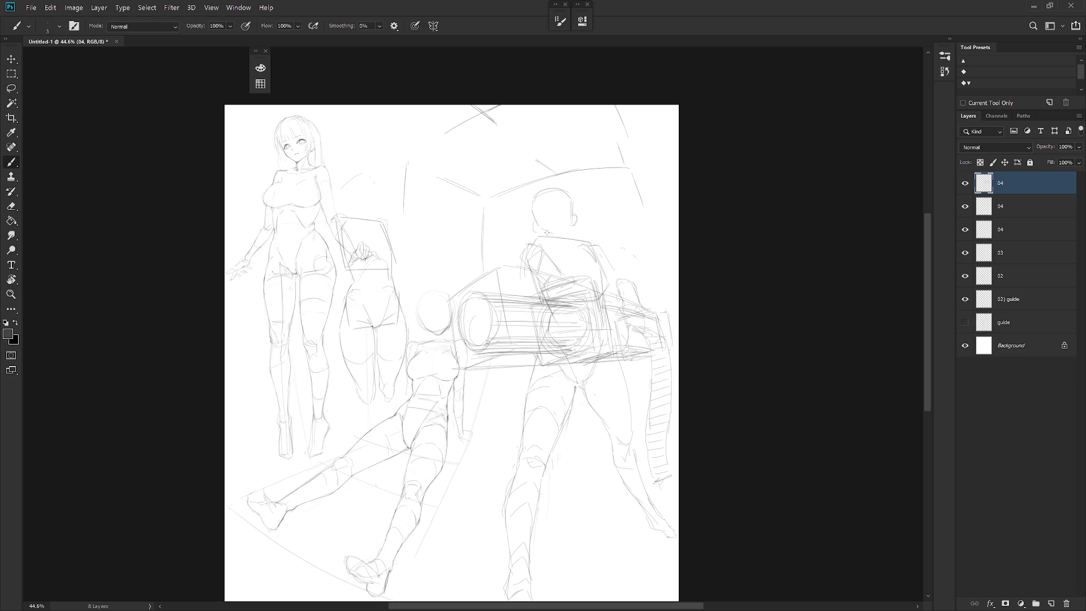
left_click_drag(574, 220, 551, 232)
scroll(695, 382, "down", 2)
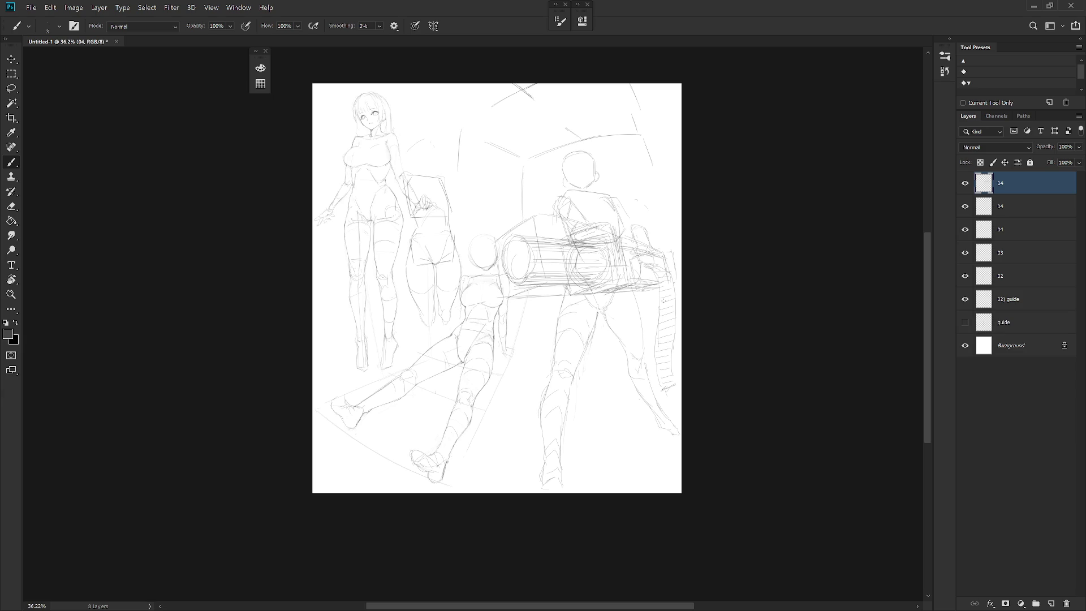
Alternate brush and eraser to clean and redraw the figure's leg contours down to the lower leg
key("e")
left_click_drag(557, 316, 558, 348)
key("b")
key("e")
key("b")
left_click_drag(556, 350, 557, 359)
key("e")
key("b")
key("e")
key("b")
left_click_drag(552, 374, 546, 457)
key("e")
key("b")
key("e")
left_click_drag(598, 315, 581, 365)
key("b")
left_click_drag(597, 307, 598, 315)
Lasso and cut away the right leg strokes, then brush a long replacement curve
key("l")
mouse_move(645, 327)
left_mouse_down()
mouse_move(618, 316)
mouse_move(658, 328)
mouse_move(627, 347)
left_mouse_up()
key("ctrl+x")
key("b")
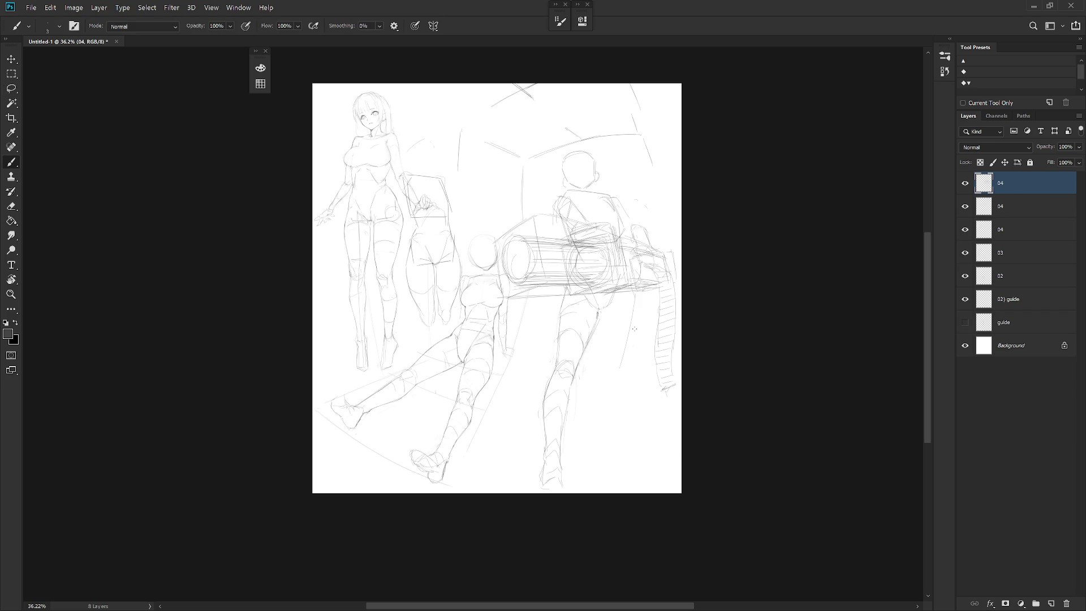
key("ctrl+z")
left_click_drag(638, 303, 617, 387)
Select the right leg and rotate it about 14 degrees with Free Transform, committing the result
left_click_drag(605, 307, 619, 310)
key("ctrl+t")
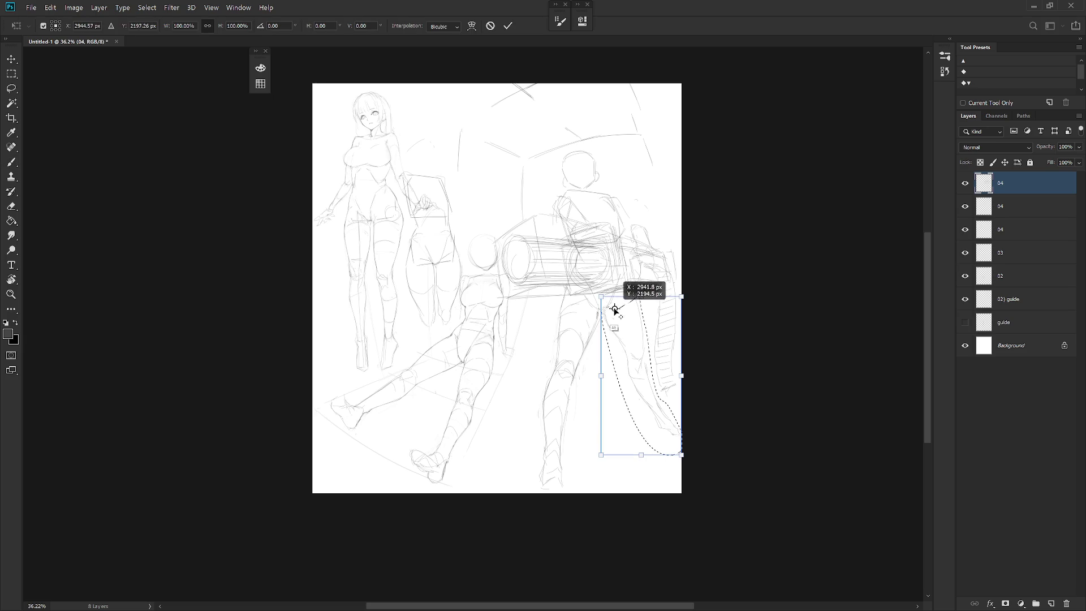
left_click_drag(701, 442, 673, 506)
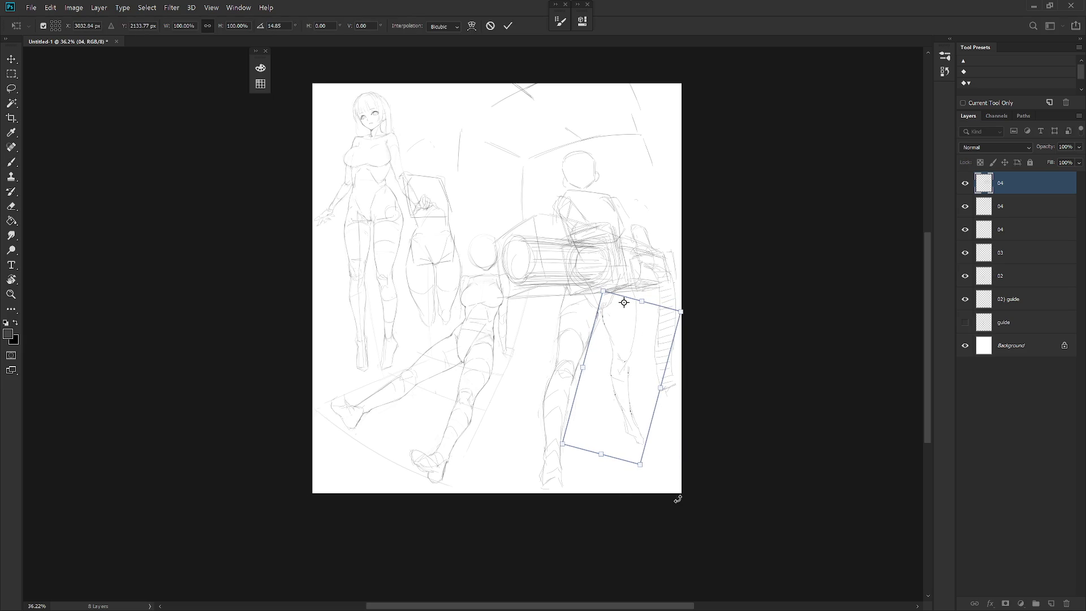
key("Return")
key("b")
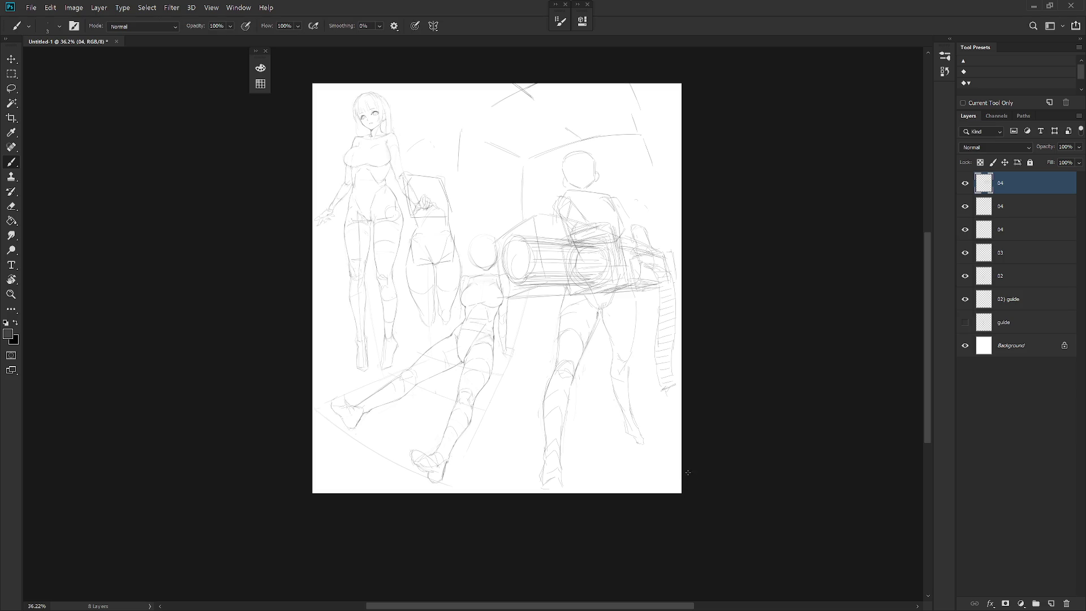
key("alt")
Reselect the lower leg, nudge it down with Free Transform, deselect and touch up with brush and eraser
key("l")
mouse_move(636, 299)
left_mouse_down()
mouse_move(619, 351)
mouse_move(654, 469)
mouse_move(644, 448)
left_mouse_up()
key("ctrl+t")
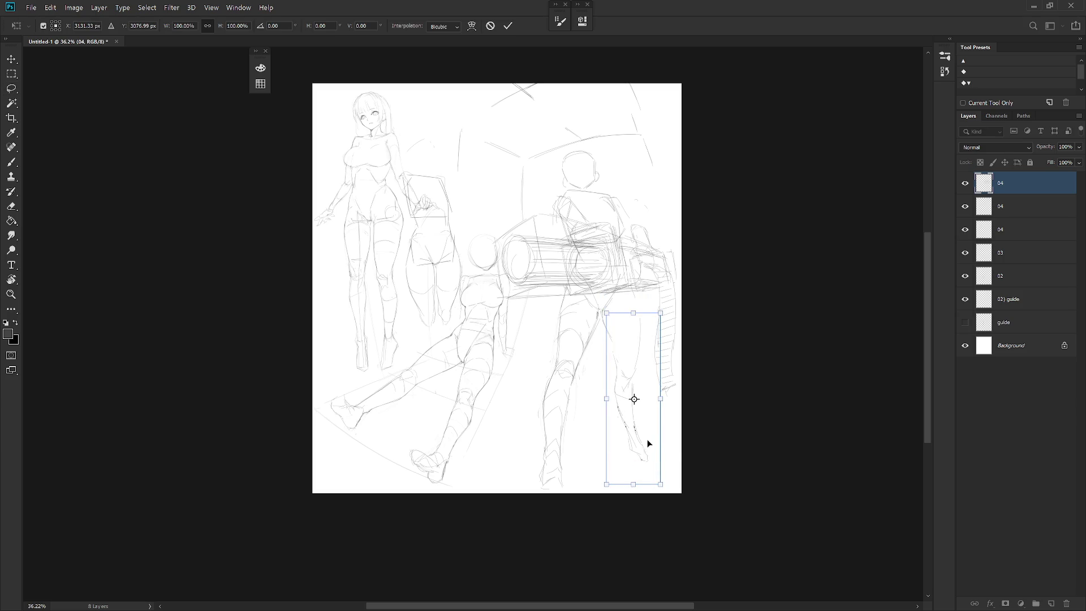
key("Return")
key("ctrl+d")
key("b")
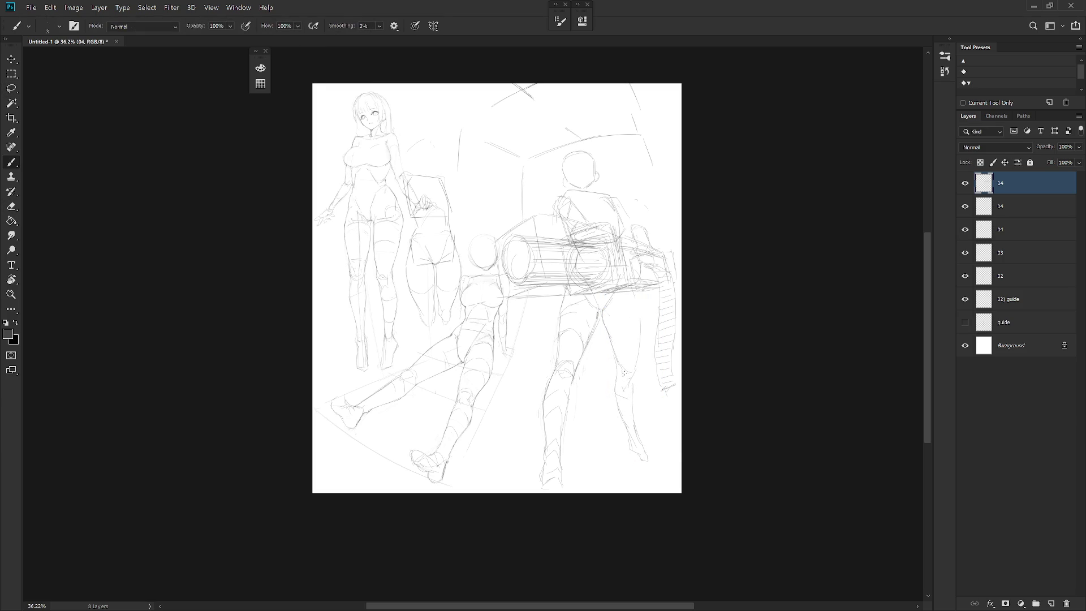
key("e")
key("b")
key("e")
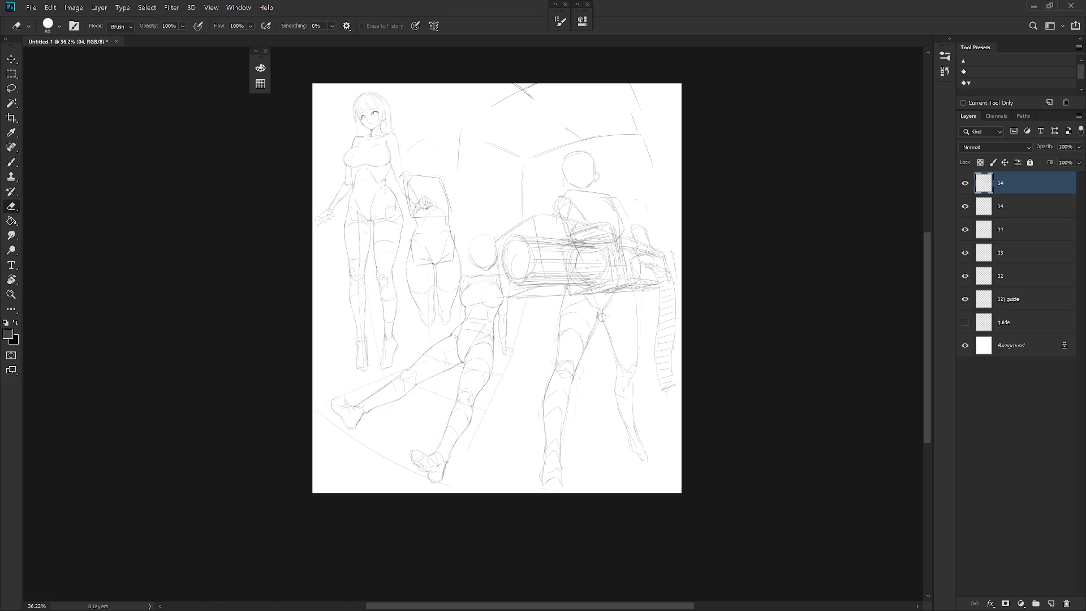
key("b")
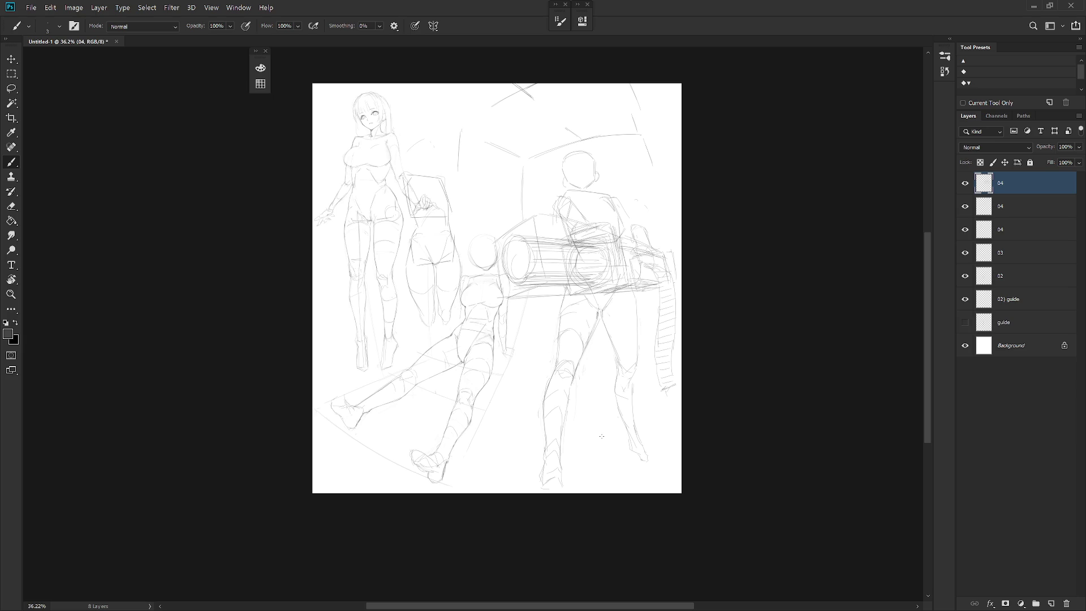
scroll(662, 280, "up", 5)
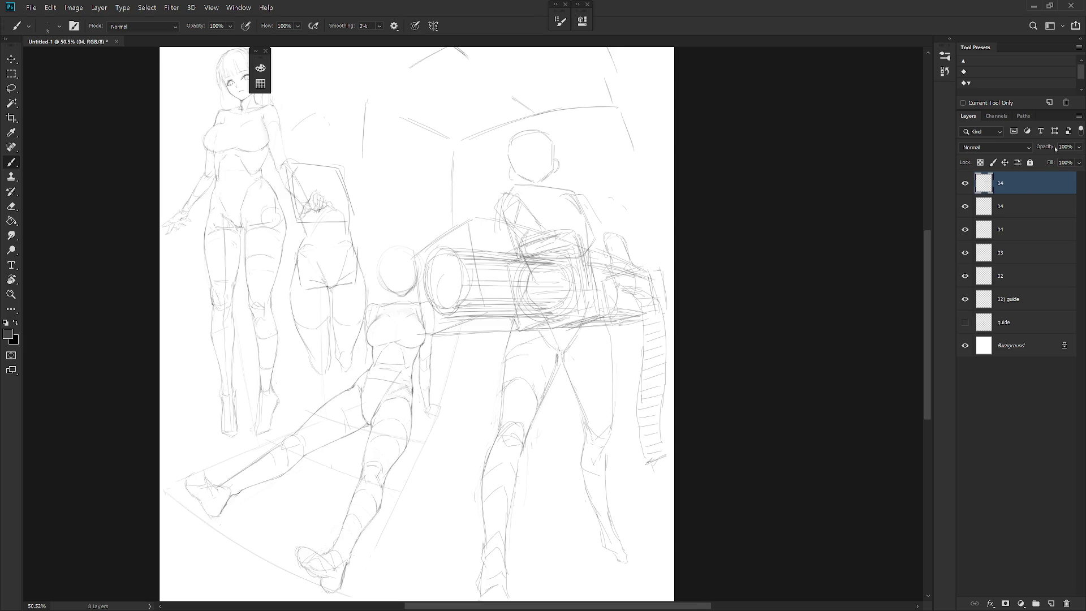
Make the second 04 layer the active layer
left_click(1006, 207)
scroll(635, 349, "down", 3)
scroll(645, 317, "down", 1)
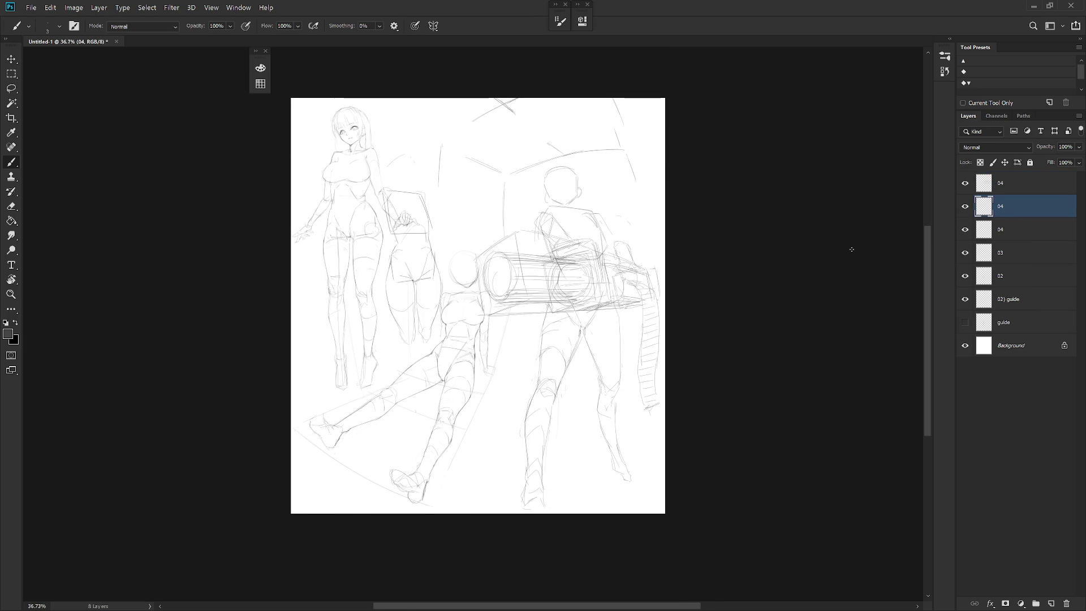
On the top 04 layer, lasso the back-view figure's lower leg strokes
key("alt+bracketright")
key("l")
left_click_drag(618, 311, 598, 379)
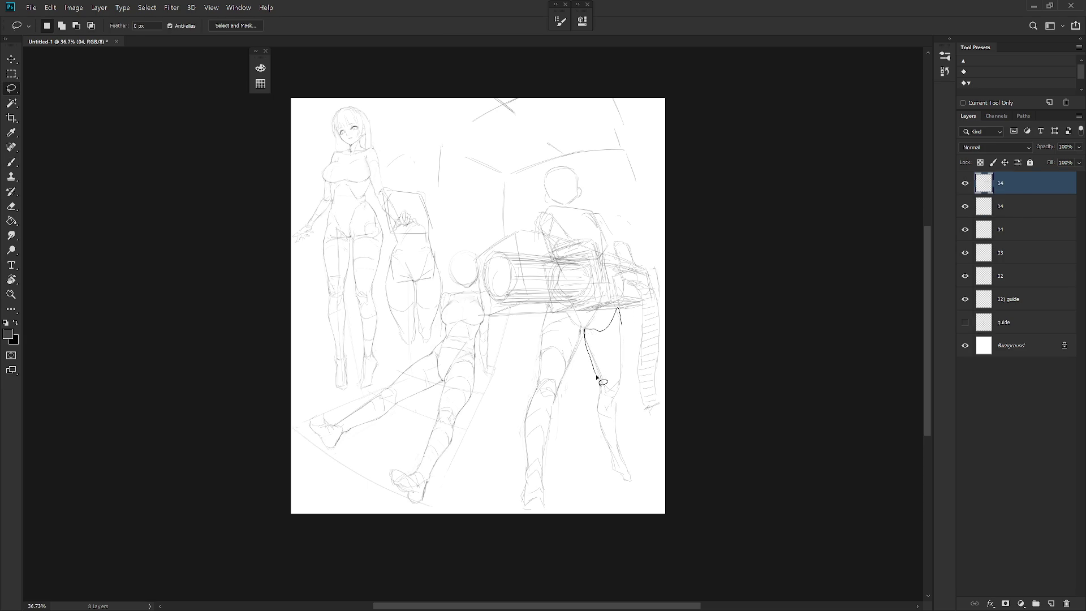
mouse_move(598, 380)
left_mouse_down()
mouse_move(631, 380)
mouse_move(612, 397)
mouse_move(604, 509)
left_mouse_up()
Free Transform the lower leg: move it, tilt it about 11 degrees, reposition, apply and deselect
key("ctrl+t")
left_click_drag(604, 408, 599, 391)
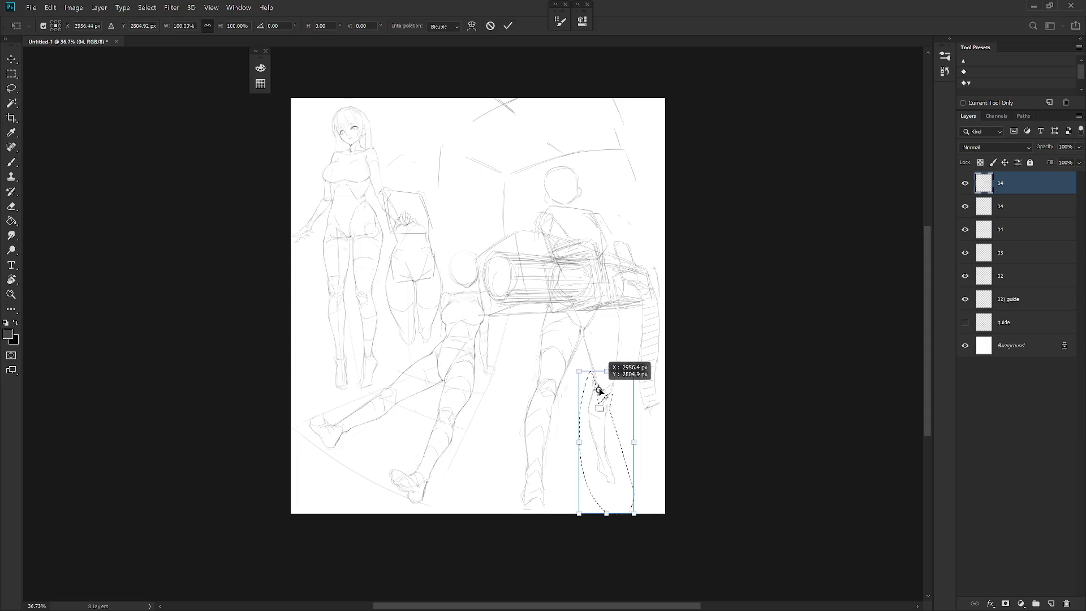
left_click_drag(647, 534, 669, 514)
left_click_drag(627, 458, 635, 464)
key("Return")
key("ctrl+d")
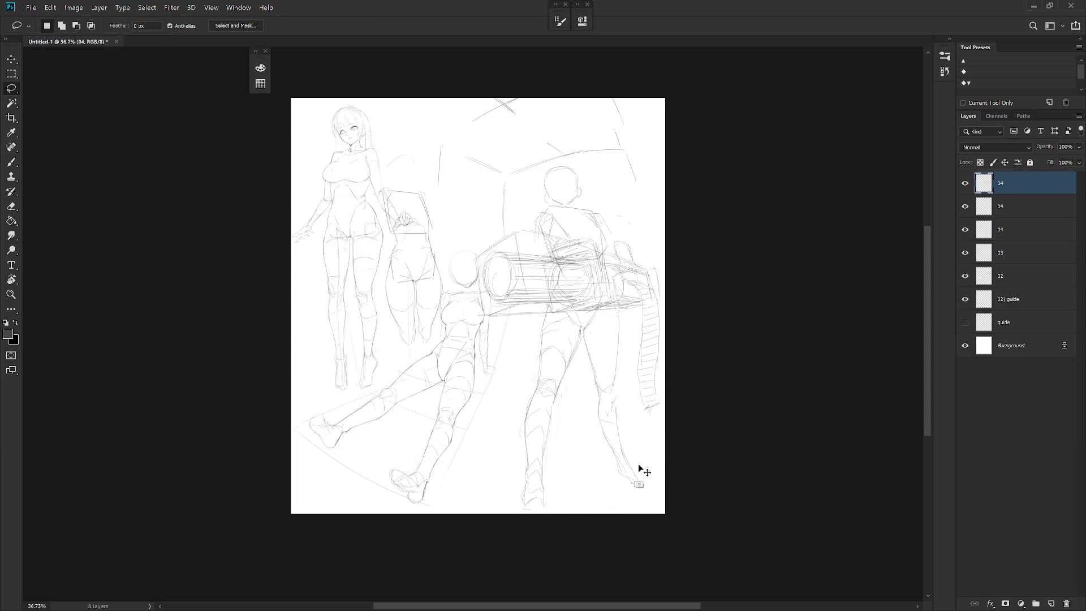
Brush fresh strokes redrawing the lower leg's outline
key("b")
left_click_drag(615, 387, 615, 401)
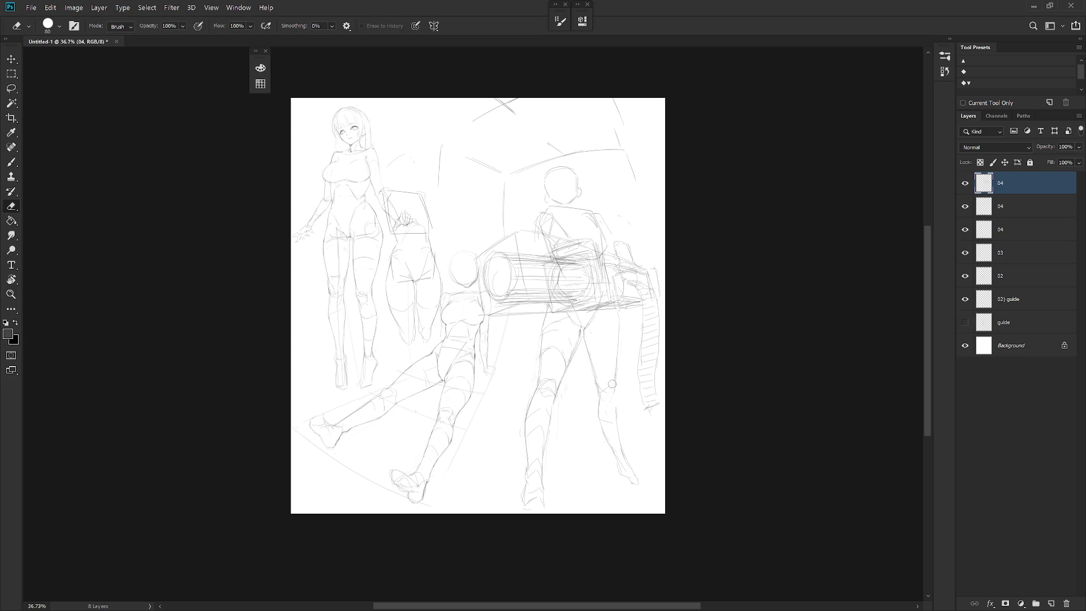
left_click_drag(613, 388, 618, 432)
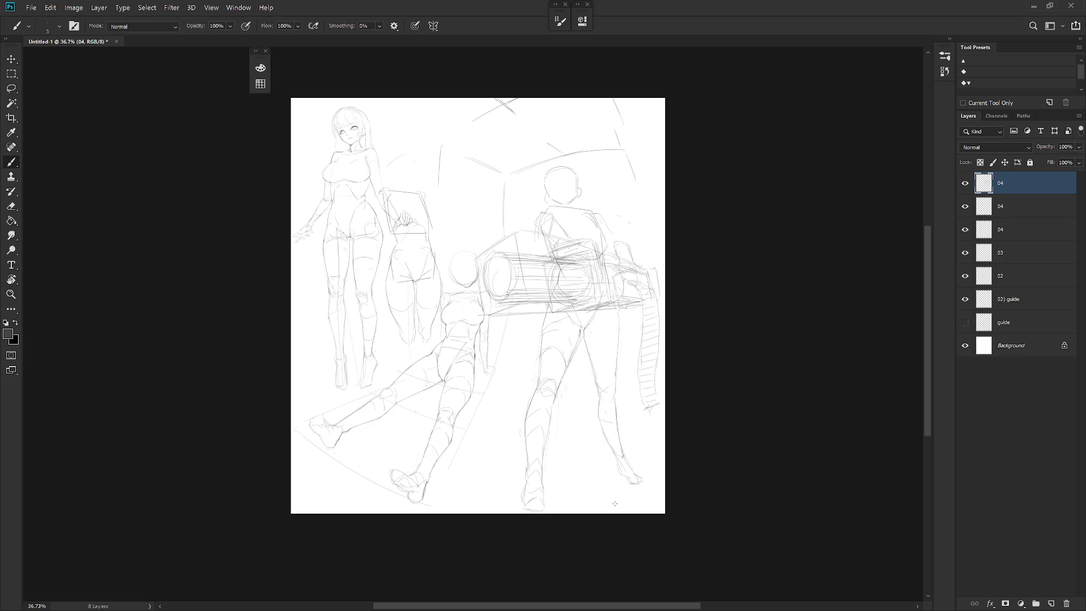
On the second 04 layer, draw short ground and foot strokes near the canvas bottom, undoing misfires
left_click(1014, 211)
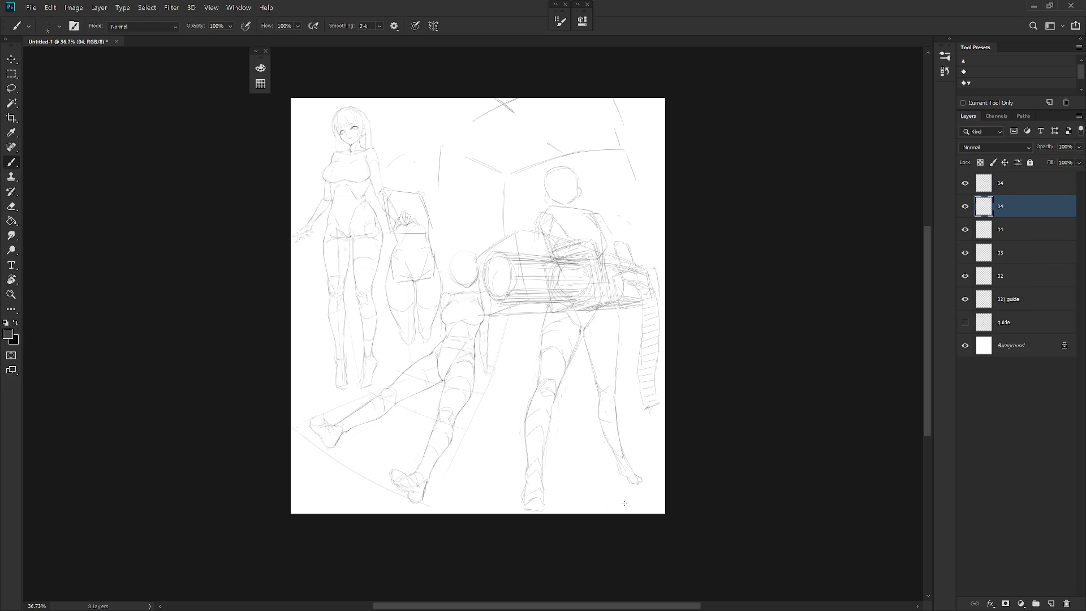
left_click_drag(564, 506, 617, 507)
key("ctrl+z")
left_click_drag(589, 483, 616, 484)
left_click_drag(469, 491, 512, 504)
key("ctrl+z")
key("ctrl+shift+z")
Rotate the view and retry arc strokes along the lower-left edge until one short arc stays, then reset the view
key("r")
left_click_drag(626, 470, 444, 524)
key("e")
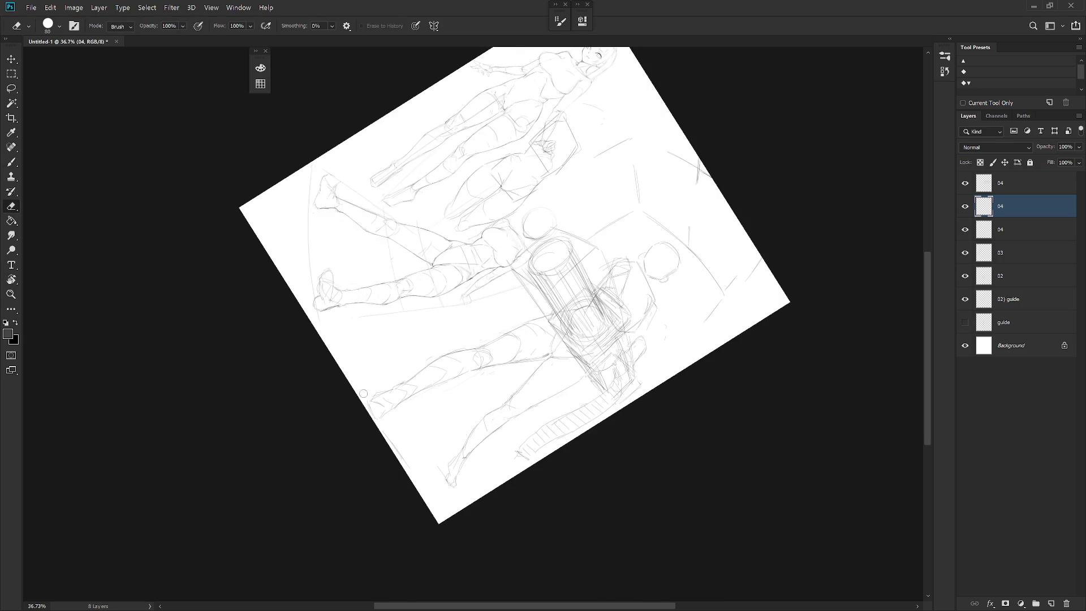
key("b")
mouse_move(357, 370)
left_mouse_down()
mouse_move(392, 447)
mouse_move(375, 416)
left_mouse_up()
key("ctrl+z")
key("ctrl+z")
mouse_move(353, 348)
left_mouse_down()
mouse_move(391, 442)
mouse_move(380, 425)
left_mouse_up()
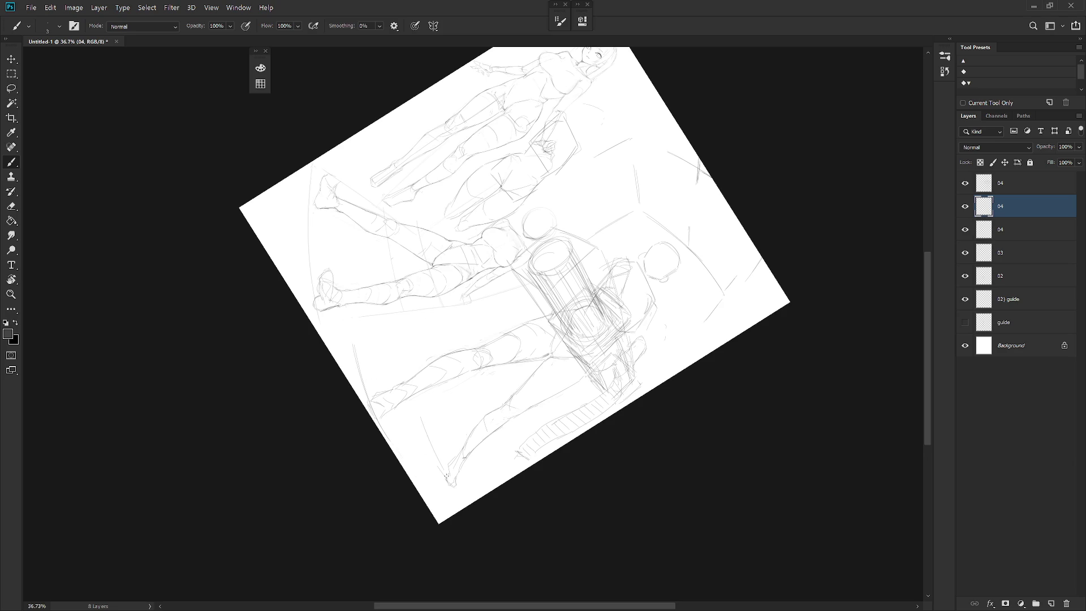
key("ctrl+z")
key("ctrl+z")
left_click_drag(417, 421, 439, 467)
key("ctrl+z")
key("ctrl+z")
left_click_drag(417, 413, 440, 469)
key("Escape")
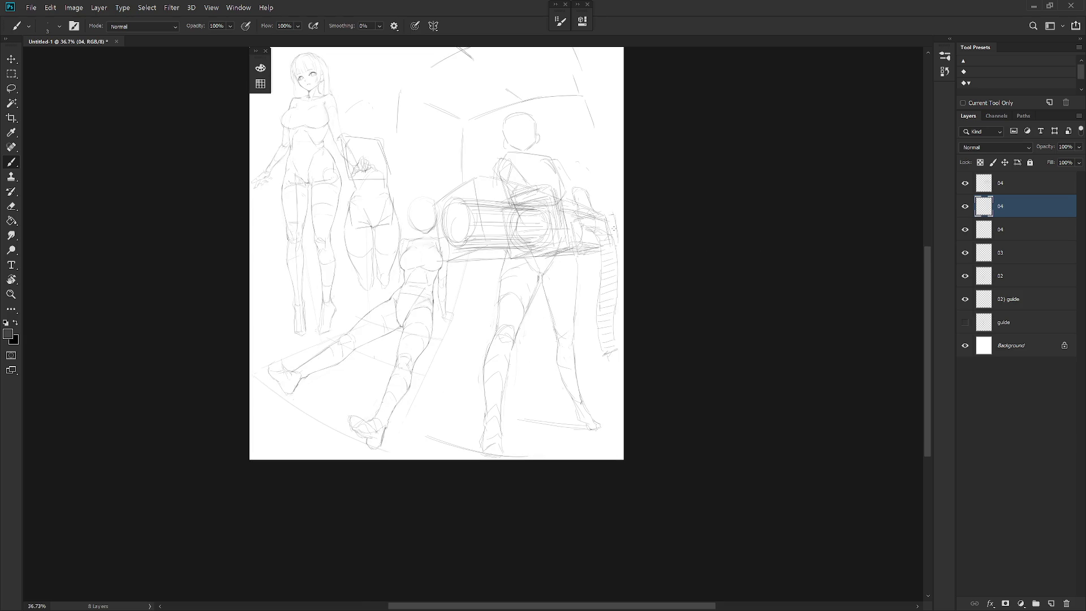
scroll(611, 339, "up", 3)
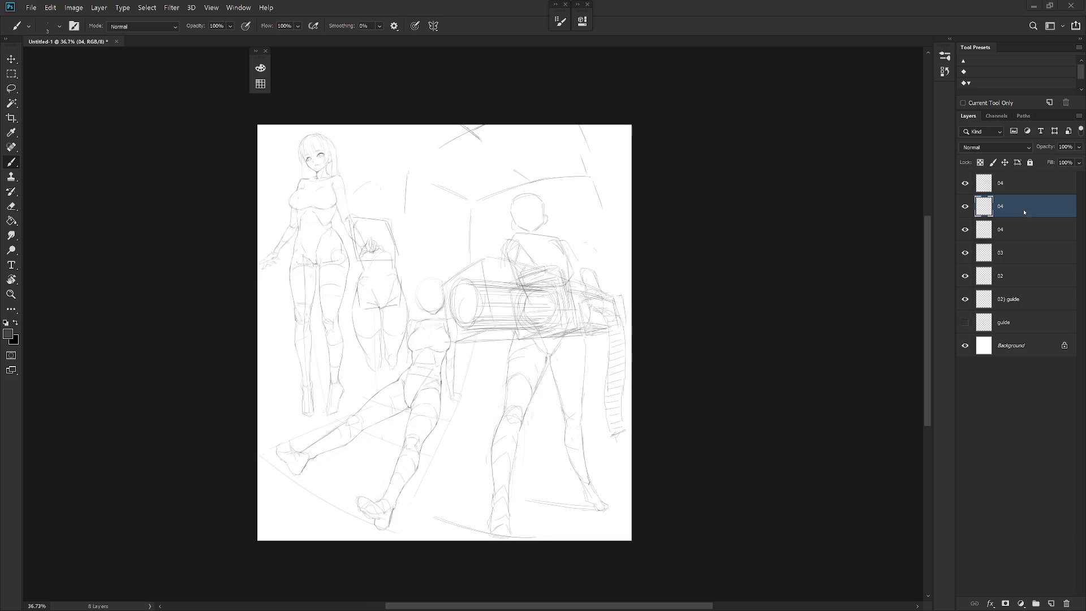
scroll(452, 336, "up", 2)
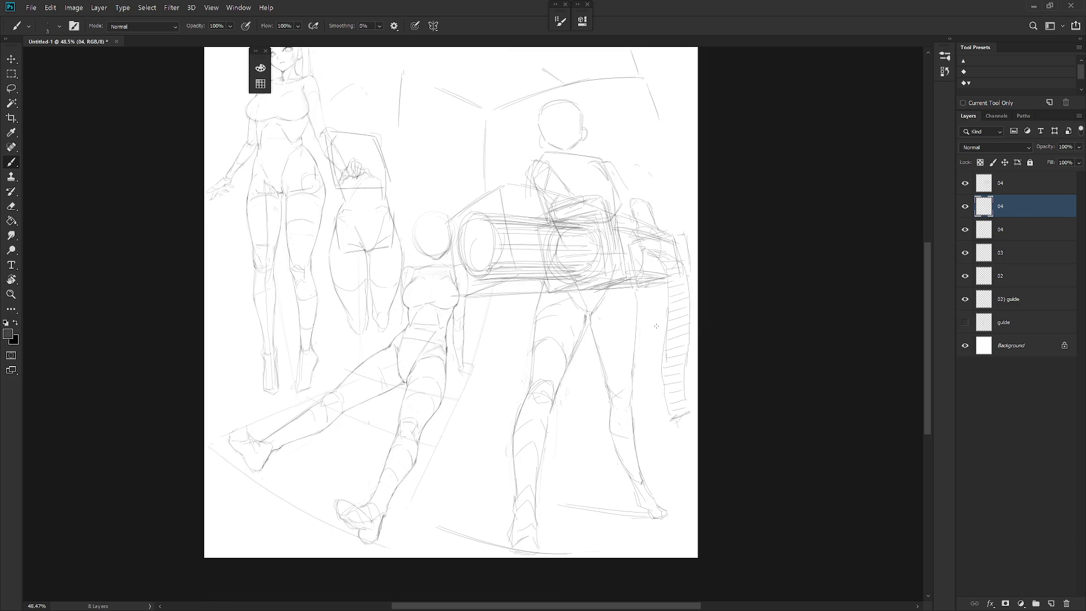
left_click(1021, 190)
left_click(966, 207)
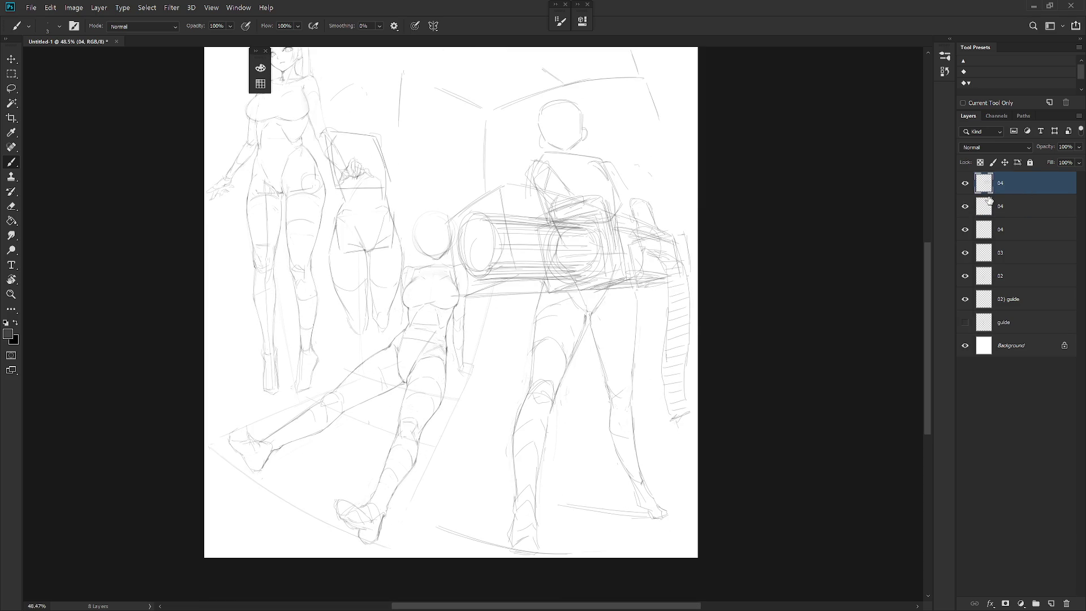
scroll(679, 314, "up", 1)
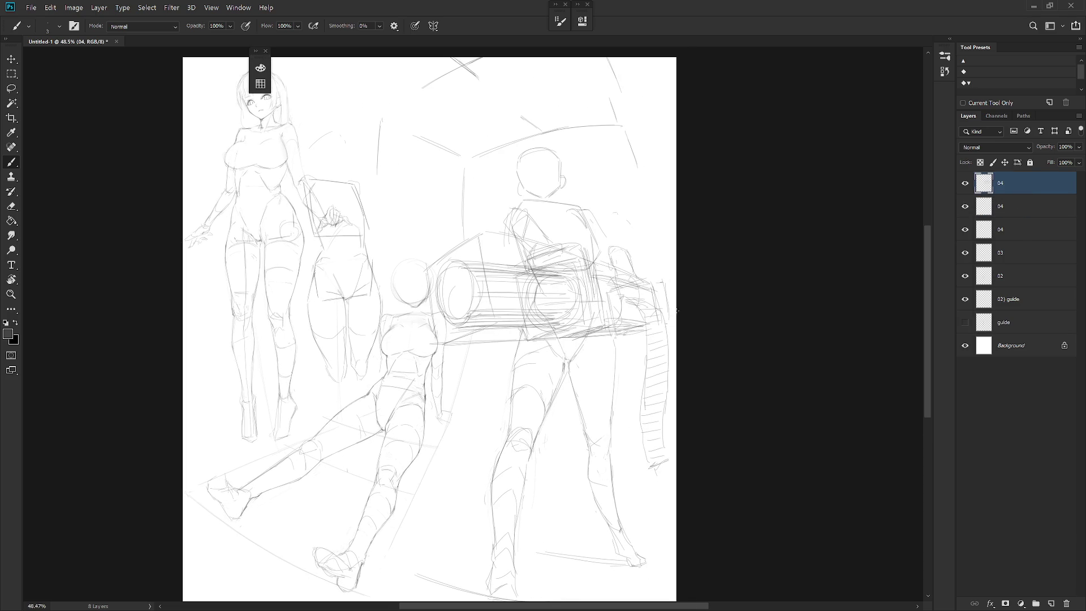
scroll(666, 357, "up", 1)
scroll(645, 308, "up", 1)
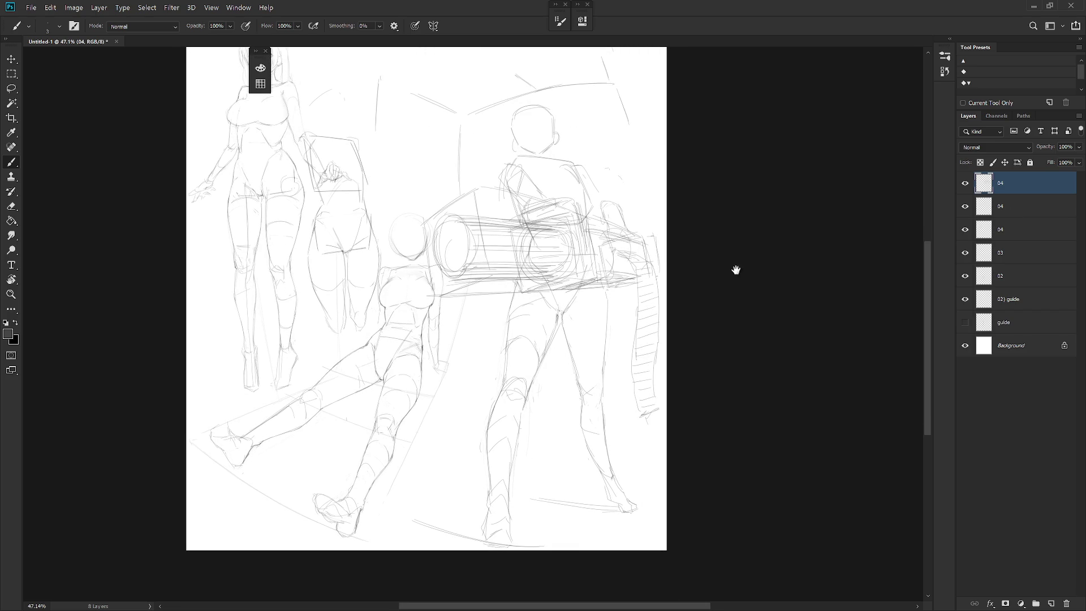
scroll(619, 184, "up", 1)
scroll(604, 102, "up", 2)
key("e")
left_click(1008, 206)
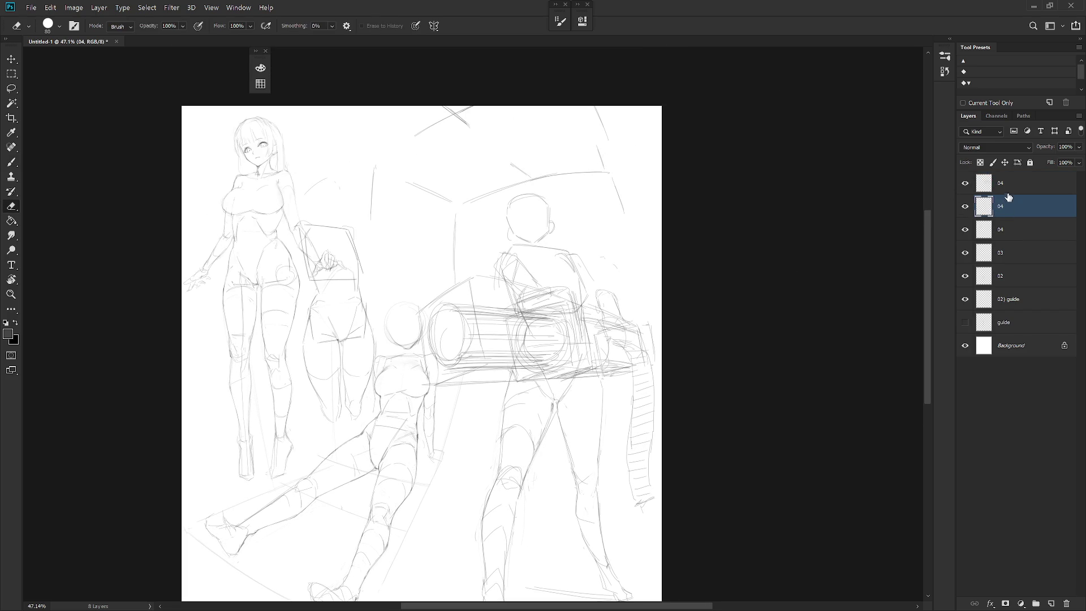
left_click(1019, 185, "shift")
scroll(672, 357, "down", 2)
Free Transform both 04 layers' sketches down to about 84% and shift them lower
key("ctrl+t")
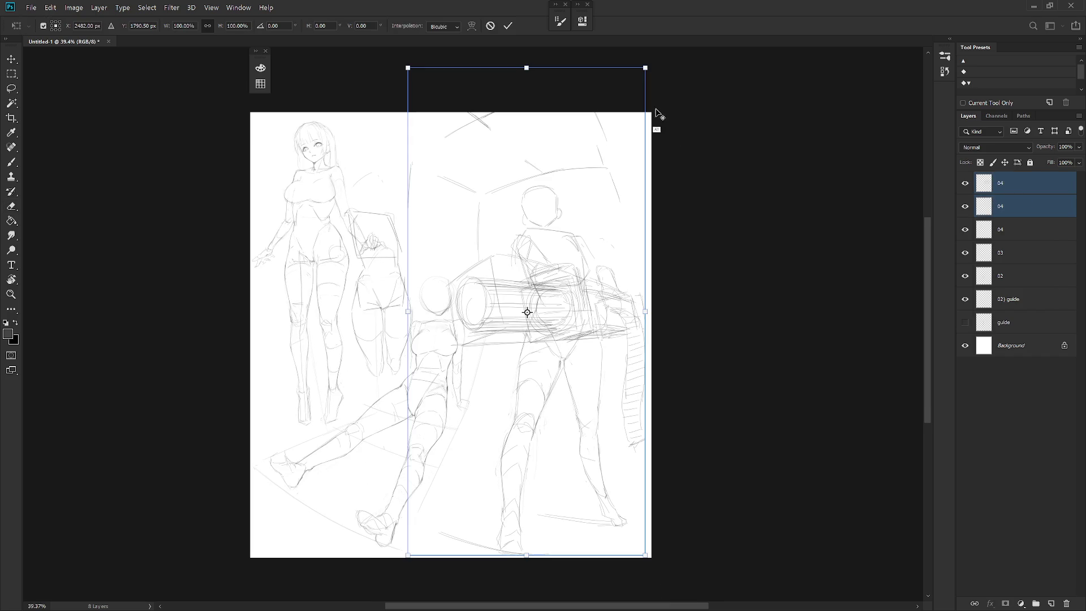
left_click_drag(645, 69, 626, 108)
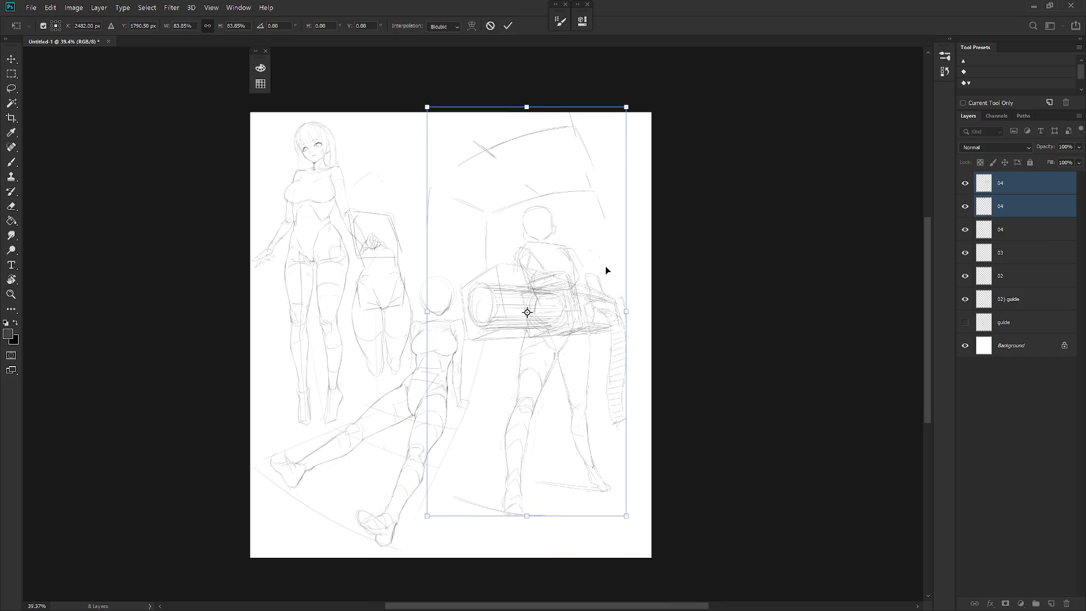
left_click_drag(605, 257, 607, 276)
key("e")
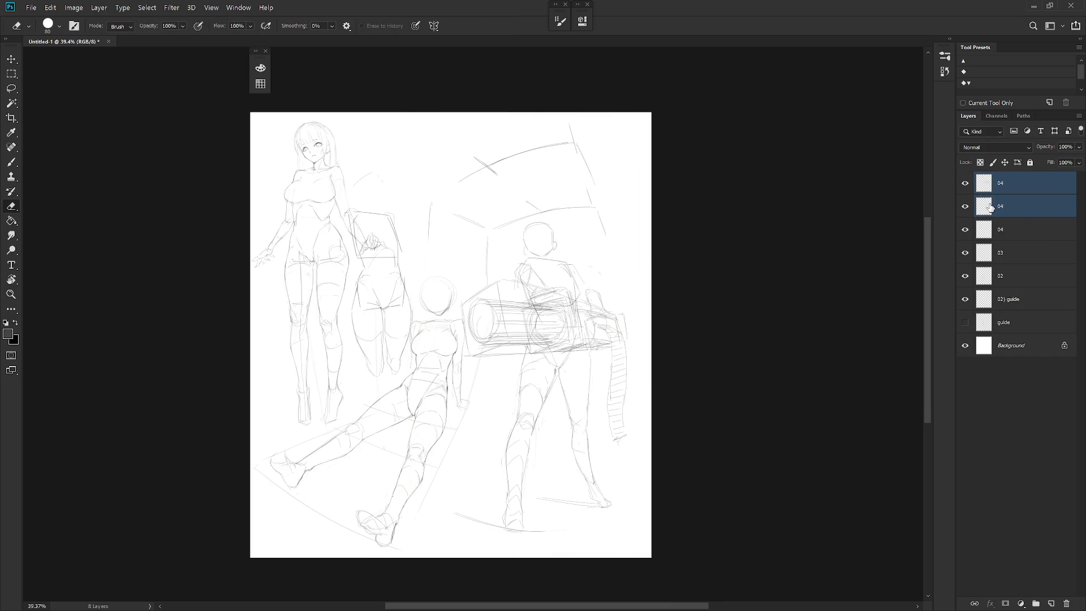
Toggle the second 04 layer's visibility to check it, make only it active, and pick the brush
left_click(1029, 206)
left_click(965, 183)
left_click(967, 208)
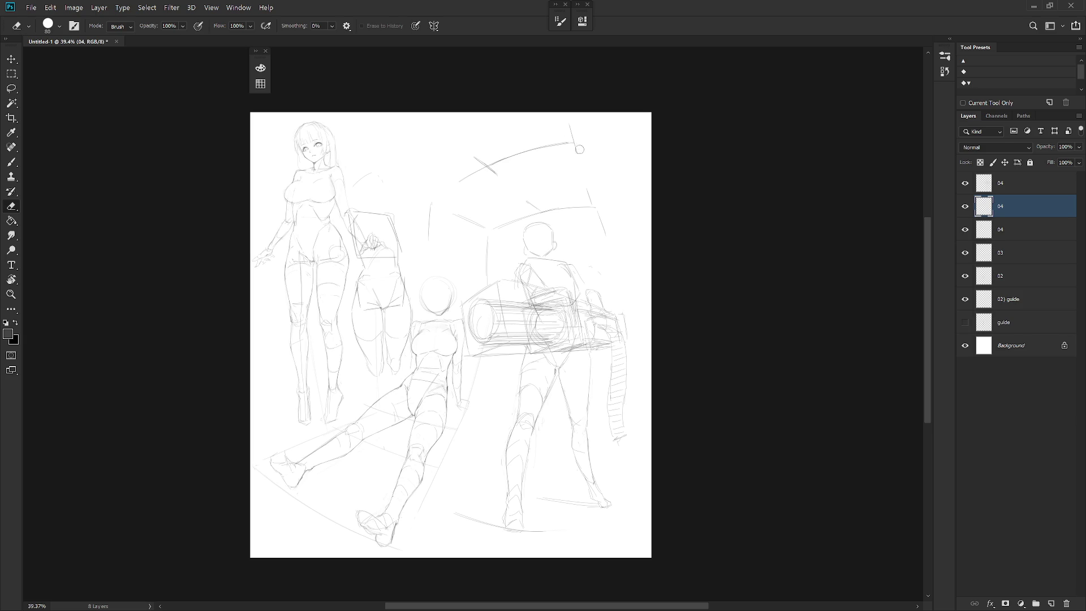
key("b")
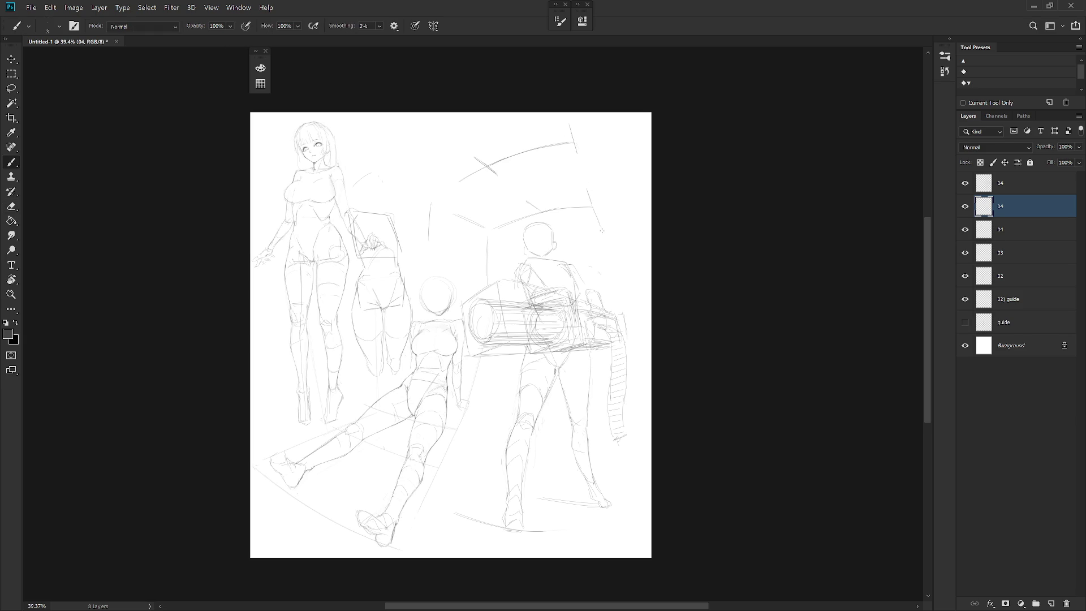
Brush several thin vertical arc strokes down the right side beside the figure, redrawing one misplaced stroke
key("e")
key("b")
left_click_drag(575, 143, 592, 178)
left_click_drag(623, 289, 624, 314)
left_click_drag(631, 347, 631, 361)
left_click_drag(630, 476, 625, 507)
left_click_drag(623, 263, 635, 342)
key("ctrl+z")
left_click_drag(633, 298, 636, 333)
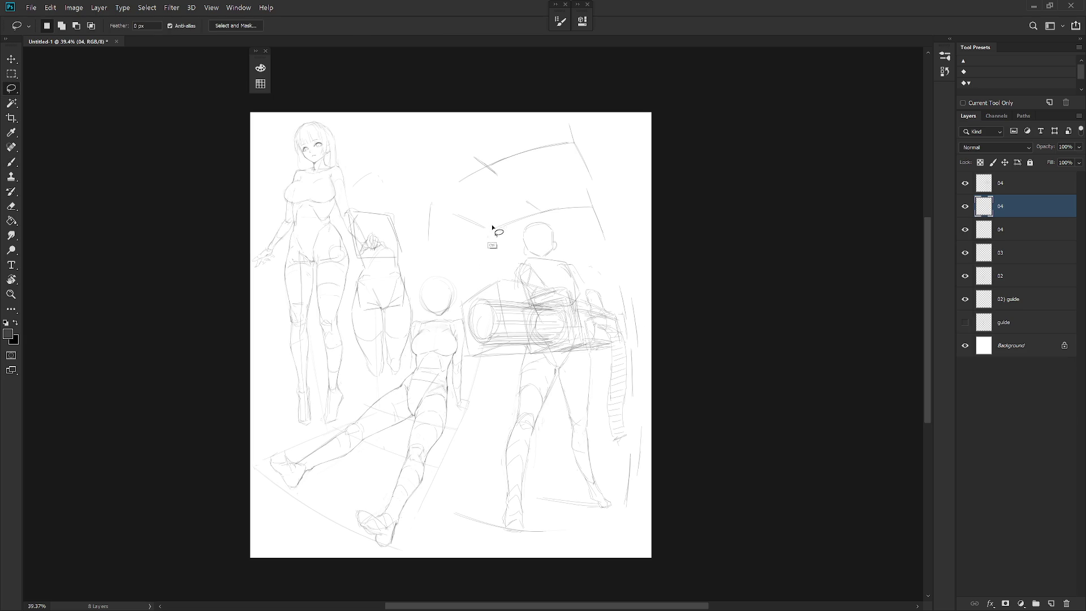
Redraw the vertical guide lines near the arc and delete a stray stroke via lasso selection
key("ctrl+z")
left_click_drag(487, 227, 486, 266)
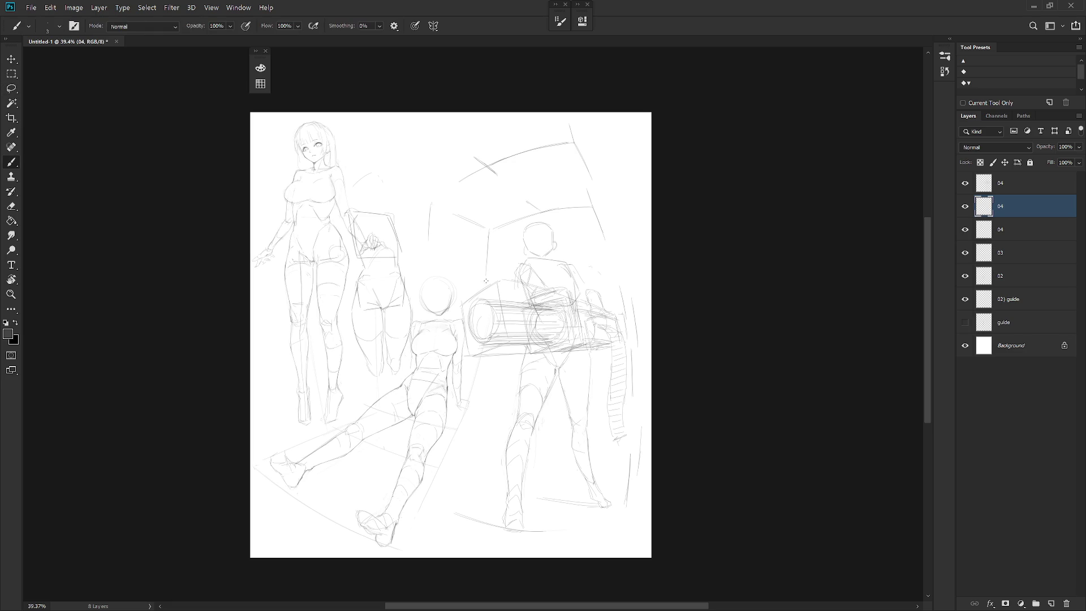
key("l")
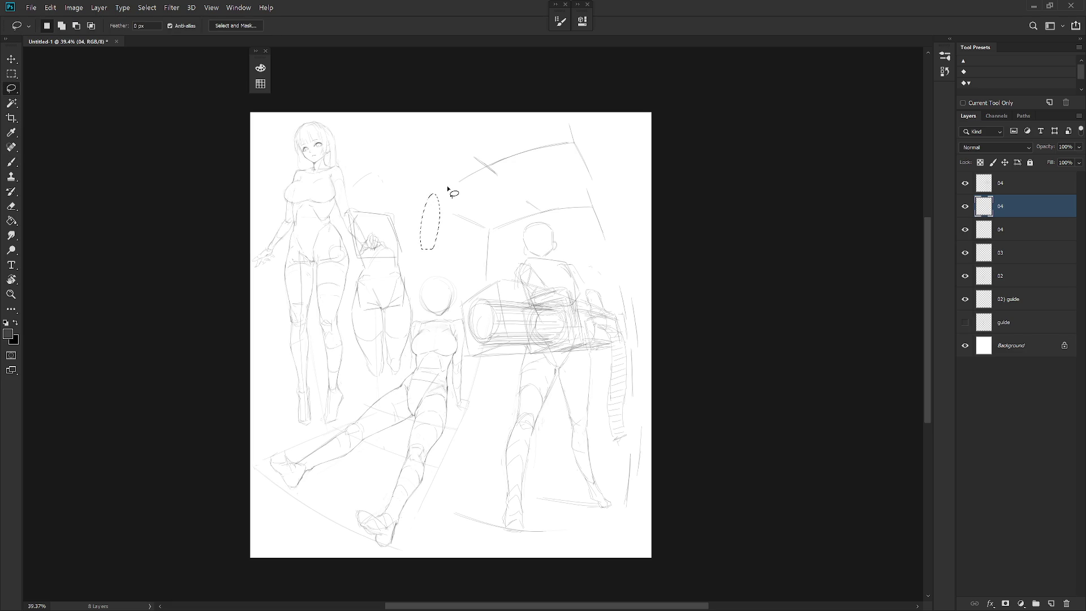
key("b")
left_click_drag(424, 219, 420, 247)
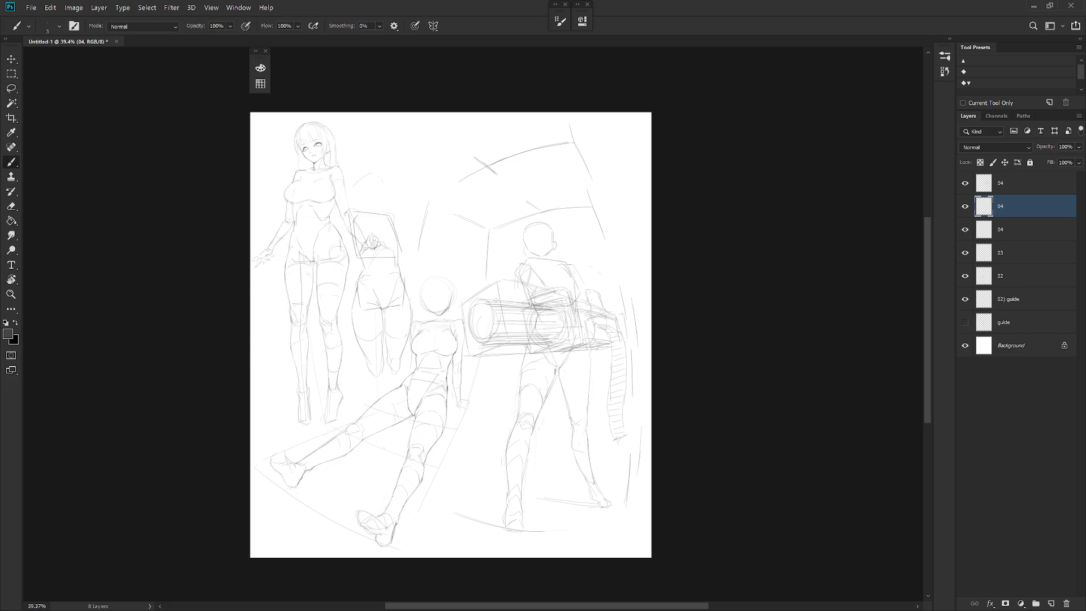
key("l")
mouse_move(495, 243)
left_mouse_down()
mouse_move(495, 230)
mouse_move(483, 273)
left_mouse_up()
key("Delete")
key("ctrl+d")
key("b")
Add a lower vertical stroke and extend the upper arc with diagonal strokes up to the right
left_click_drag(478, 433, 485, 481)
left_click_drag(478, 399, 482, 476)
key("ctrl+z")
key("ctrl+z")
left_click_drag(476, 401, 482, 459)
left_click_drag(431, 201, 462, 180)
left_click_drag(391, 157, 434, 128)
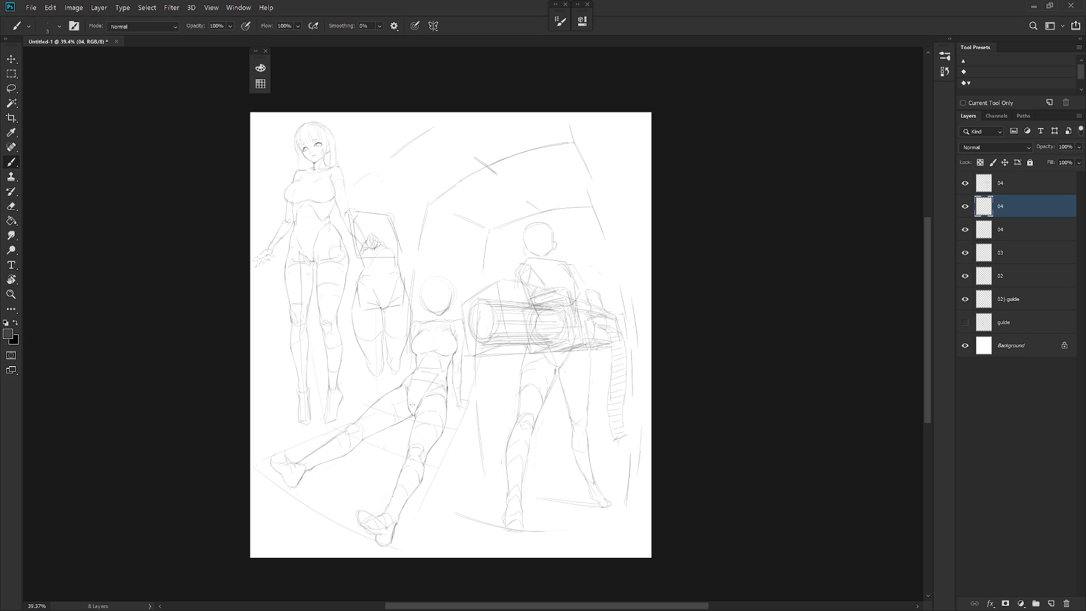
Sketch the reclining figure's inner thigh line, redrawing it once
left_click_drag(410, 388, 425, 476)
key("ctrl+z")
left_click_drag(414, 396, 432, 490)
Lasso the area around the lower feet, transform it to clear stray marks, and deselect
key("l")
left_click_drag(555, 546, 468, 548)
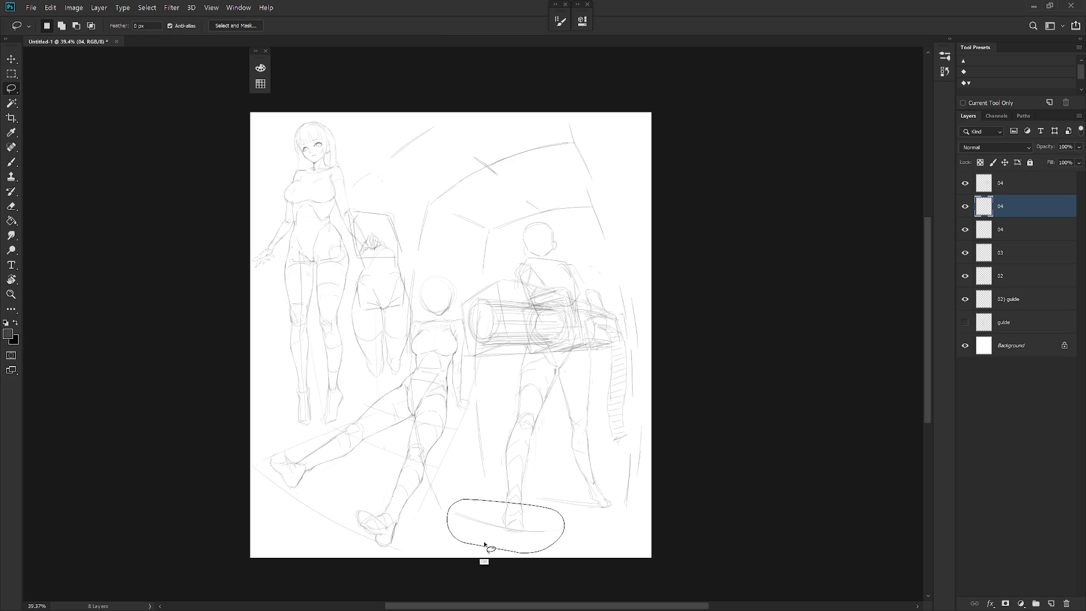
key("ctrl+t")
key("Return")
key("ctrl+d")
key("b")
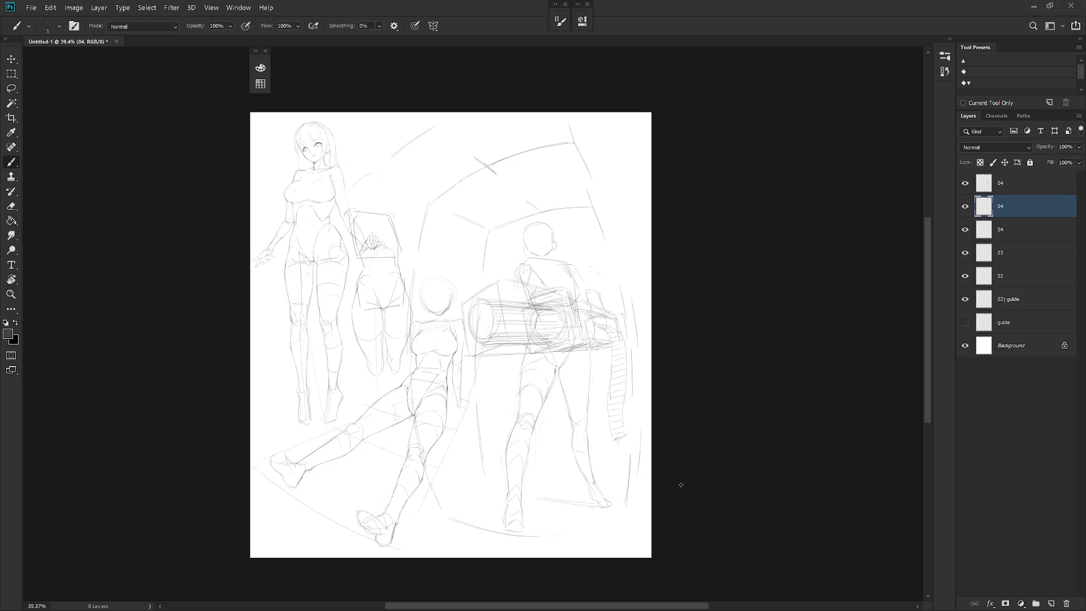
scroll(559, 531, "down", 3)
In a tilted view, try thin vertical strokes along the leg and undo them
key("r")
left_click_drag(543, 442, 382, 355)
key("e")
key("b")
mouse_move(384, 302)
left_mouse_down()
mouse_move(387, 389)
mouse_move(385, 323)
mouse_move(412, 464)
left_mouse_up()
key("ctrl+z")
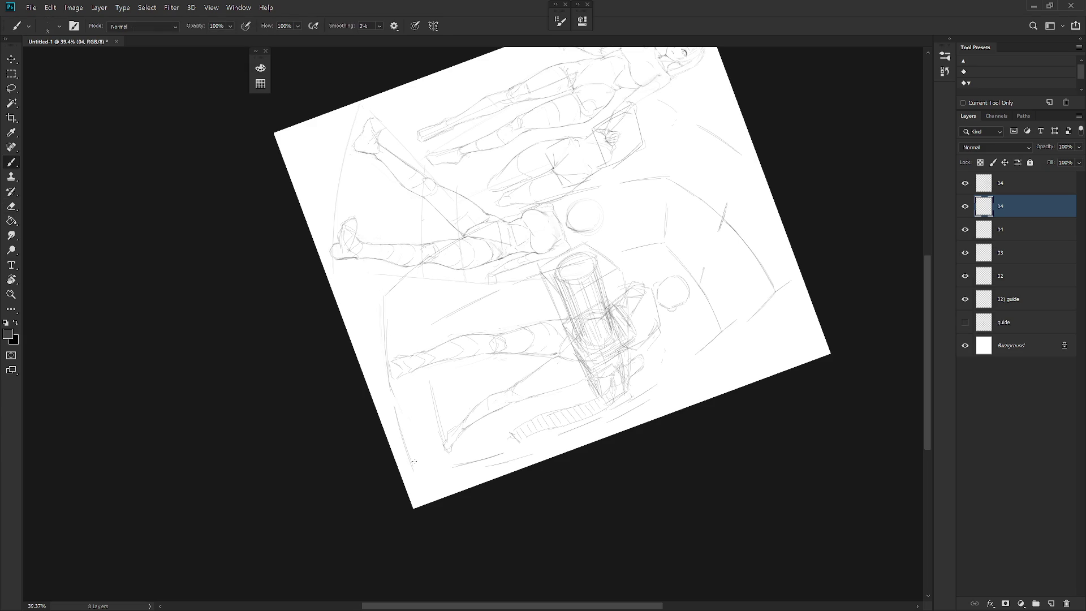
Reset and pan the view, flip the canvas horizontally twice to check proportions, and select the top 04 layer
key("Escape")
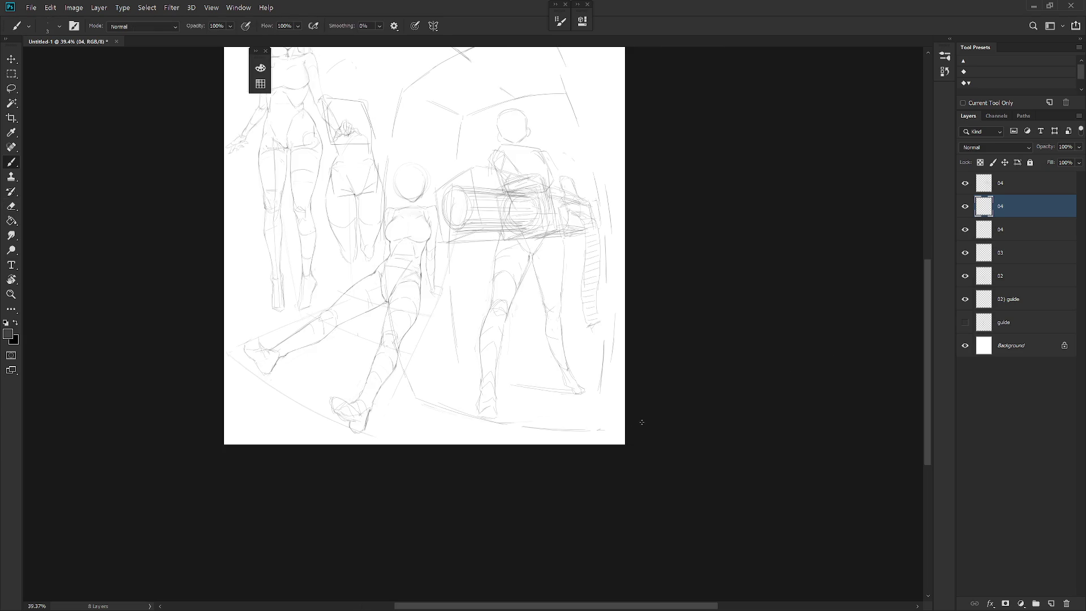
left_click_drag(583, 376, 651, 464)
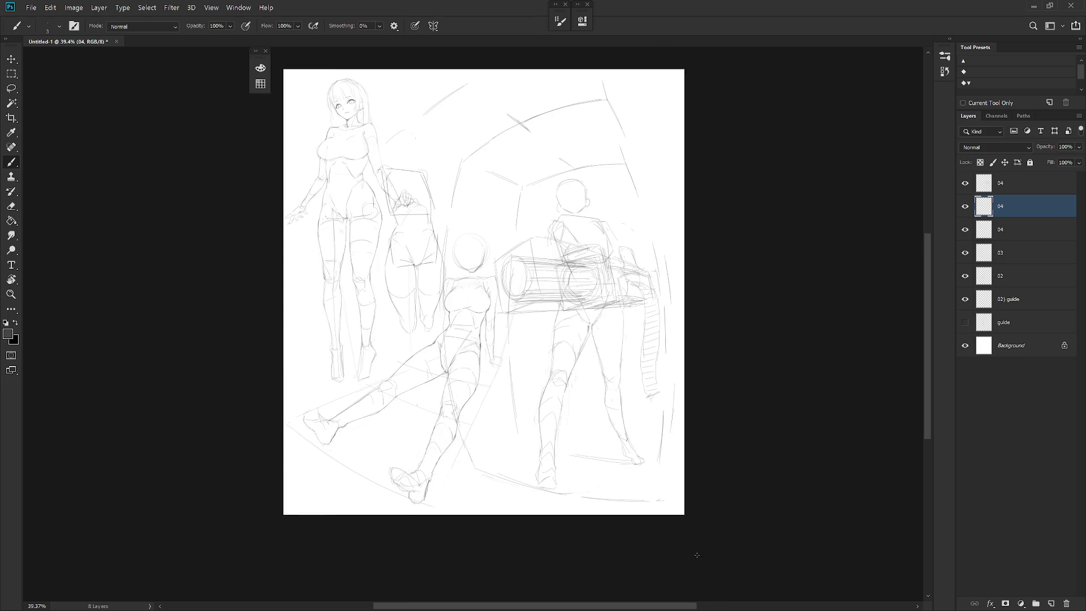
key("ctrl+shift+h")
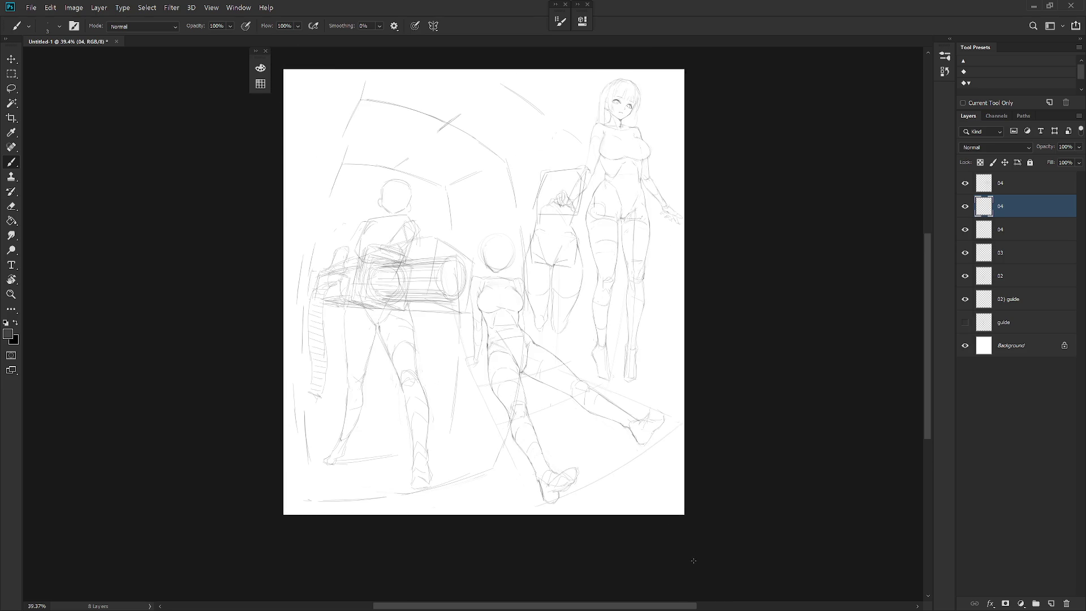
key("ctrl+shift+h")
left_click(1010, 189)
left_click(965, 183)
scroll(607, 328, "up", 2)
scroll(606, 329, "up", 3)
Refine the back-view figure's crotch lines with short strokes, then ready a freehand selection
key("e")
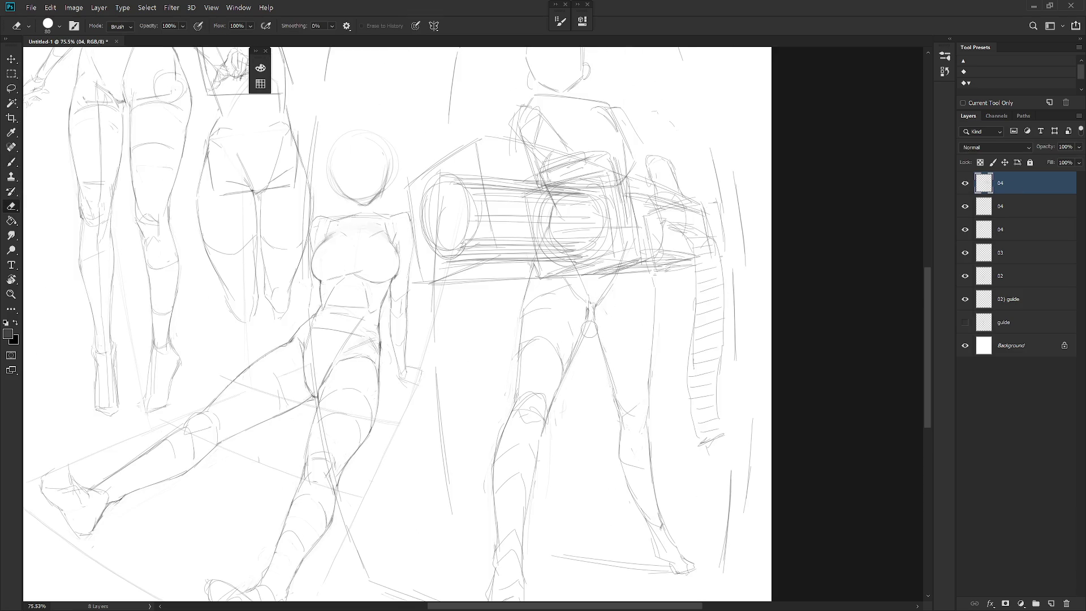
key("b")
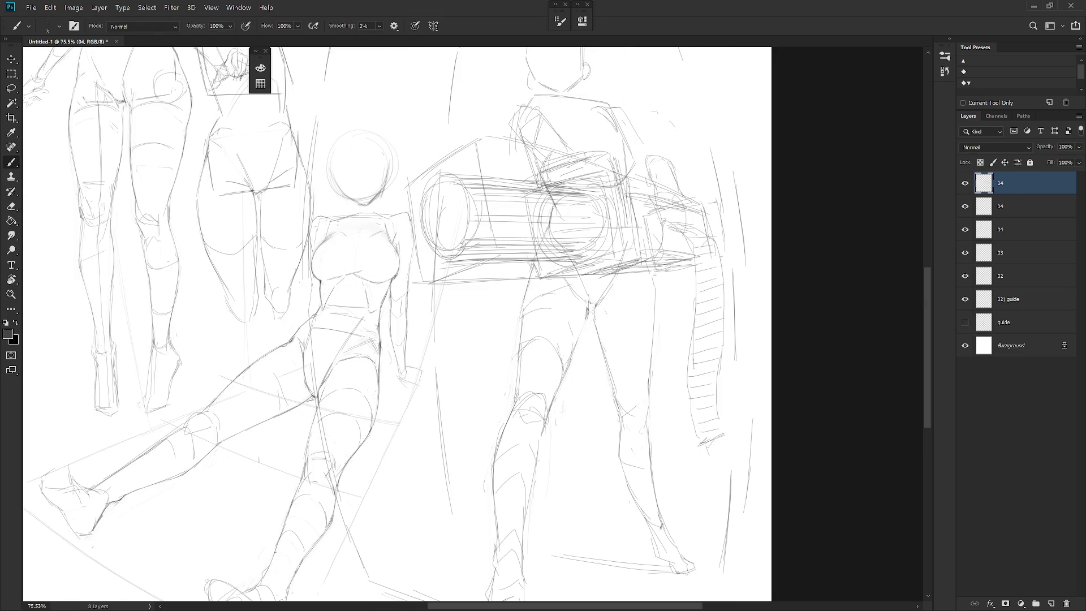
key("e")
left_click_drag(580, 298, 592, 316)
scroll(667, 347, "down", 3)
scroll(699, 481, "up", 2)
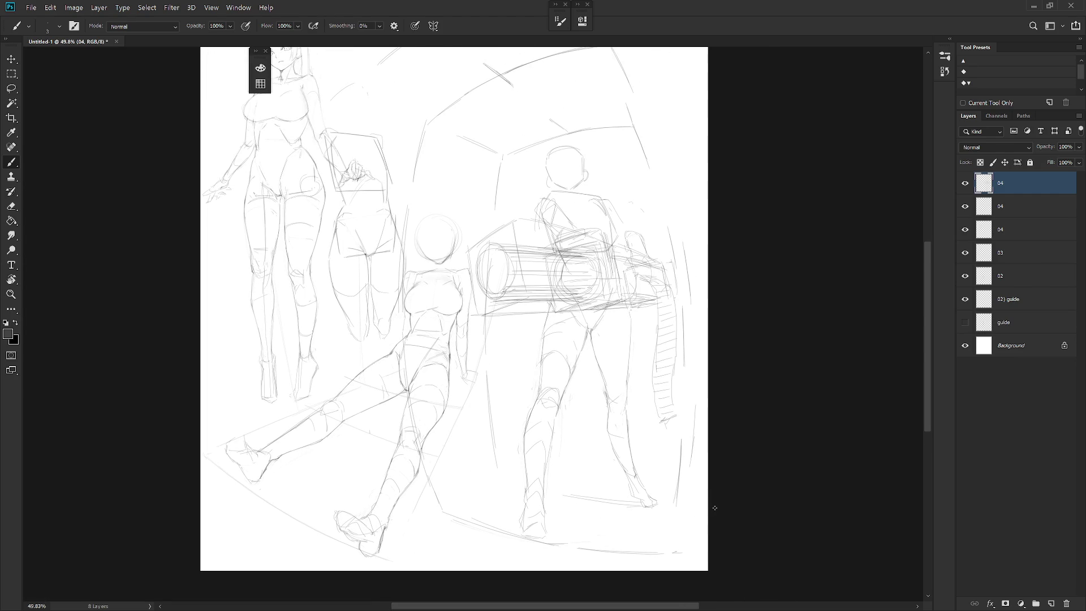
key("l")
Enlarge the back-view figure's lasso-selected left leg to about 112% anchored at the top-right corner
mouse_move(556, 422)
left_mouse_down()
mouse_move(537, 397)
mouse_move(553, 544)
left_mouse_up()
key("ctrl+t")
left_click_drag(531, 463, 559, 406)
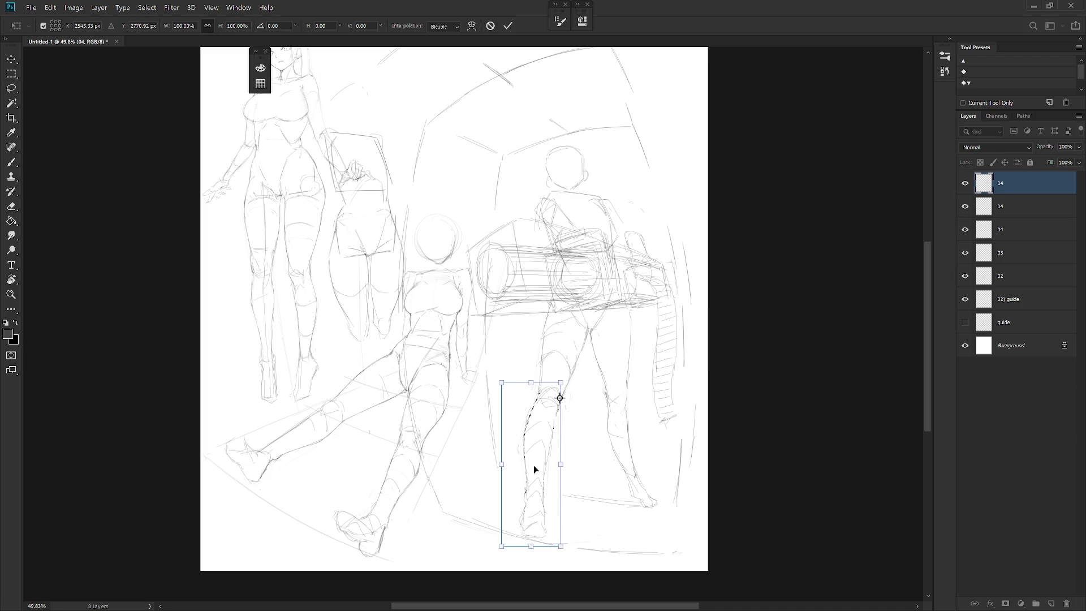
scroll(546, 425, "down", 2)
left_click_drag(517, 487, 509, 508)
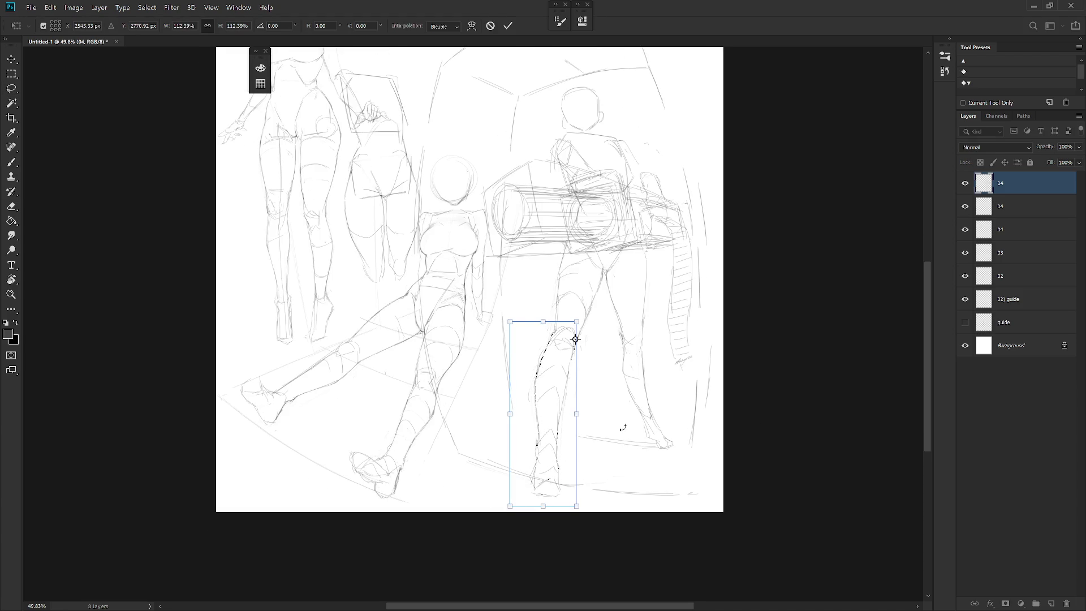
key("Return")
key("ctrl+d")
Make the second 04 layer active and clear the stray selection, ready to sketch again
key("alt+bracketleft")
left_click_drag(717, 381, 700, 367)
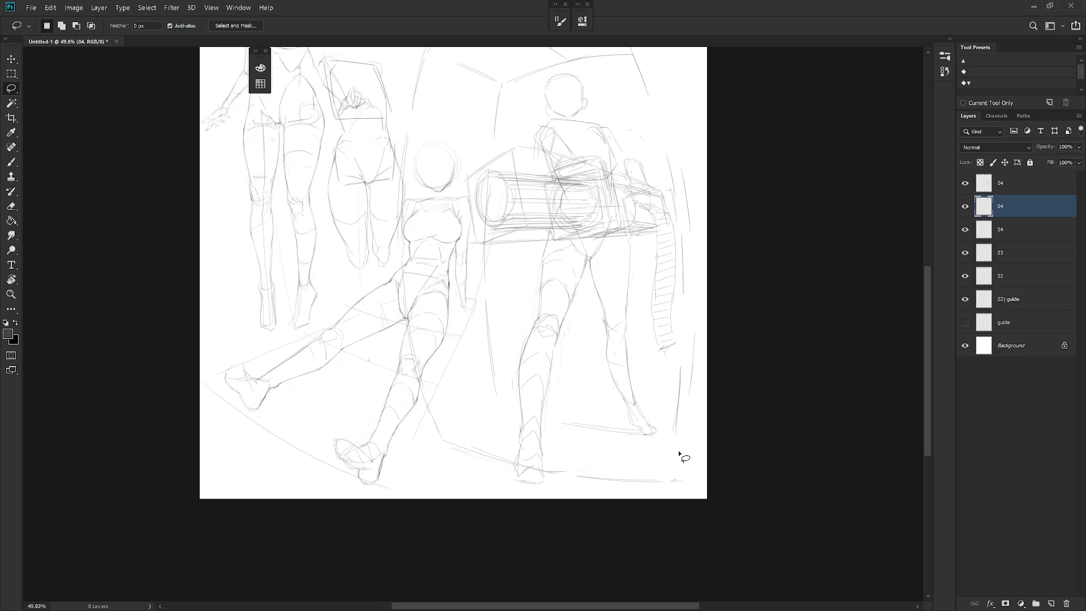
key("ctrl+d")
key("b")
Redraw and refine the reclining figure's leg contour with pencil strokes
left_click_drag(397, 170, 413, 376)
left_click_drag(412, 373, 416, 405)
left_click_drag(401, 243, 404, 316)
left_click_drag(411, 371, 416, 399)
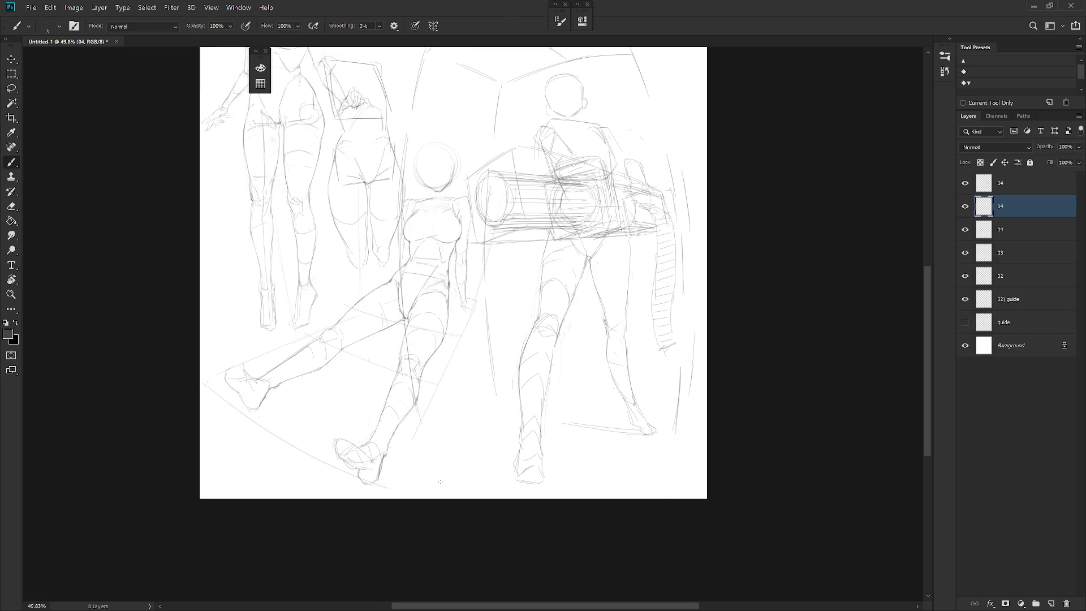
left_click_drag(416, 407, 429, 465)
key("ctrl+z")
left_click_drag(416, 410, 429, 466)
Add faint vertical strokes on the lower leg and near the right edge with the view tilted
left_click_drag(612, 411, 510, 254)
left_click_drag(398, 268, 405, 386)
left_click_drag(400, 294, 402, 374)
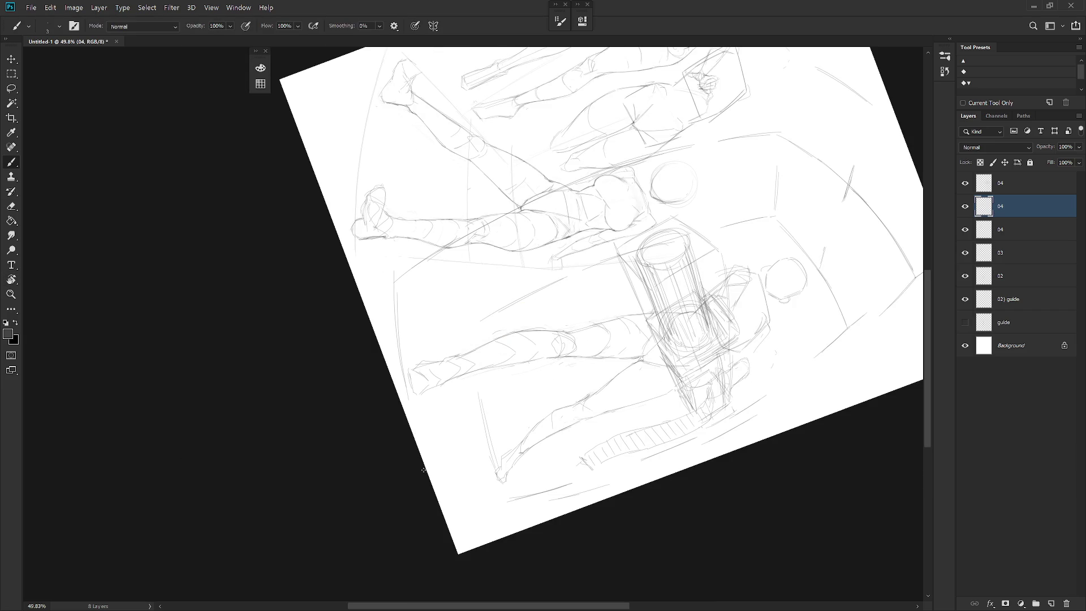
mouse_move(414, 415)
left_mouse_down()
mouse_move(430, 472)
mouse_move(420, 452)
left_mouse_up()
key("ctrl+z")
key("Escape")
left_click_drag(662, 333, 650, 417)
Rotate the view about 50 degrees, discard a quick lasso selection, then reset upright and zoom out
key("r")
left_click_drag(704, 364, 468, 436)
key("l")
mouse_move(502, 504)
left_mouse_down()
mouse_move(394, 320)
mouse_move(502, 504)
left_mouse_up()
left_click_drag(495, 563, 403, 323)
key("b")
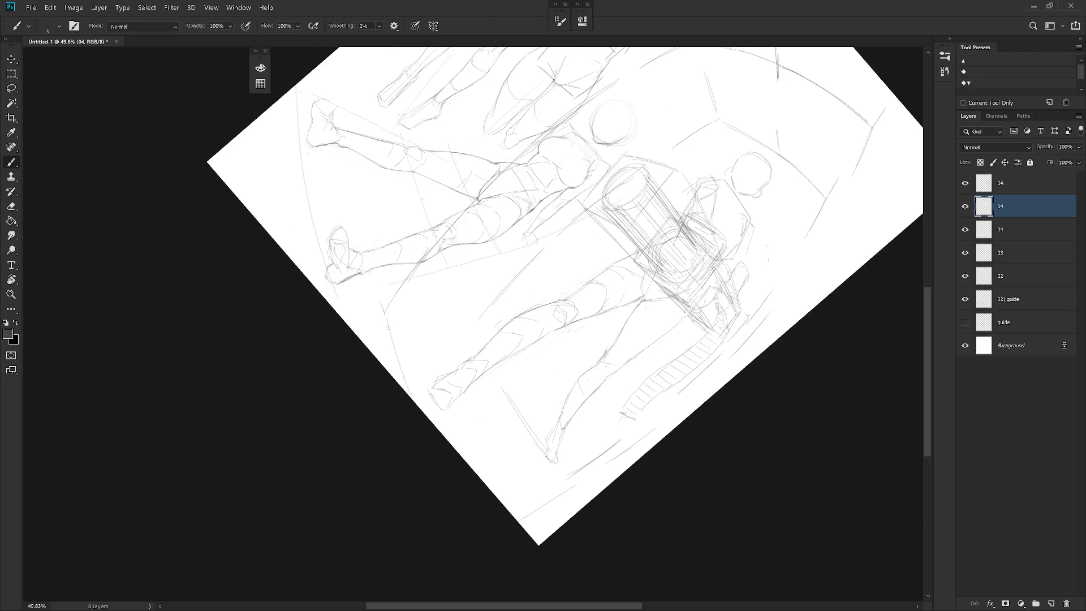
key("Escape")
key("ctrl+minus")
left_click_drag(642, 447, 651, 464)
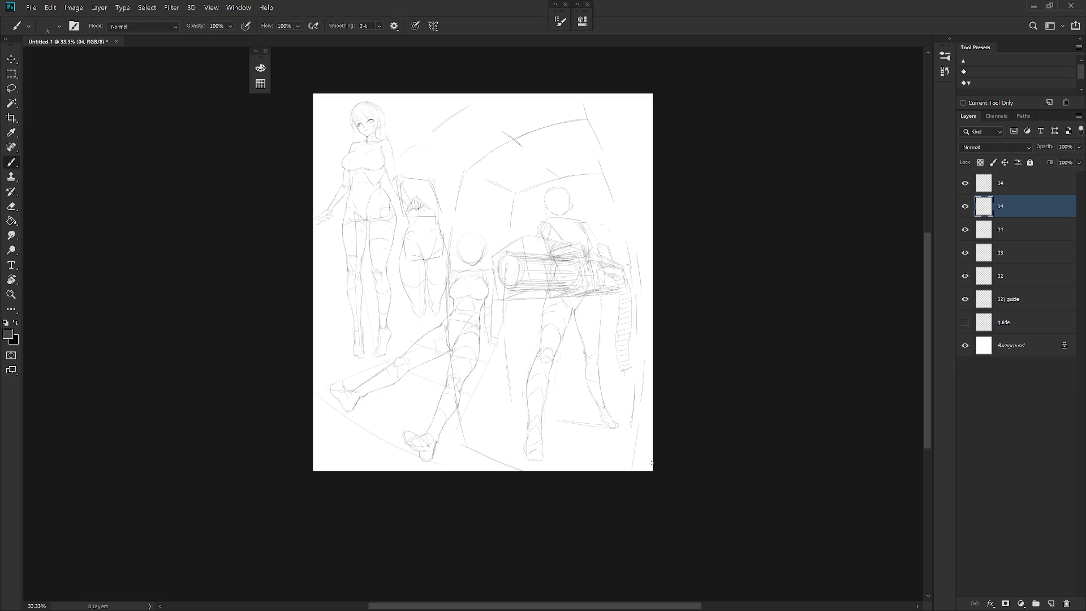
Delete the spare third 04 layer after checking its sketch against the 03 and 02 poses
left_click_drag(965, 252, 965, 276)
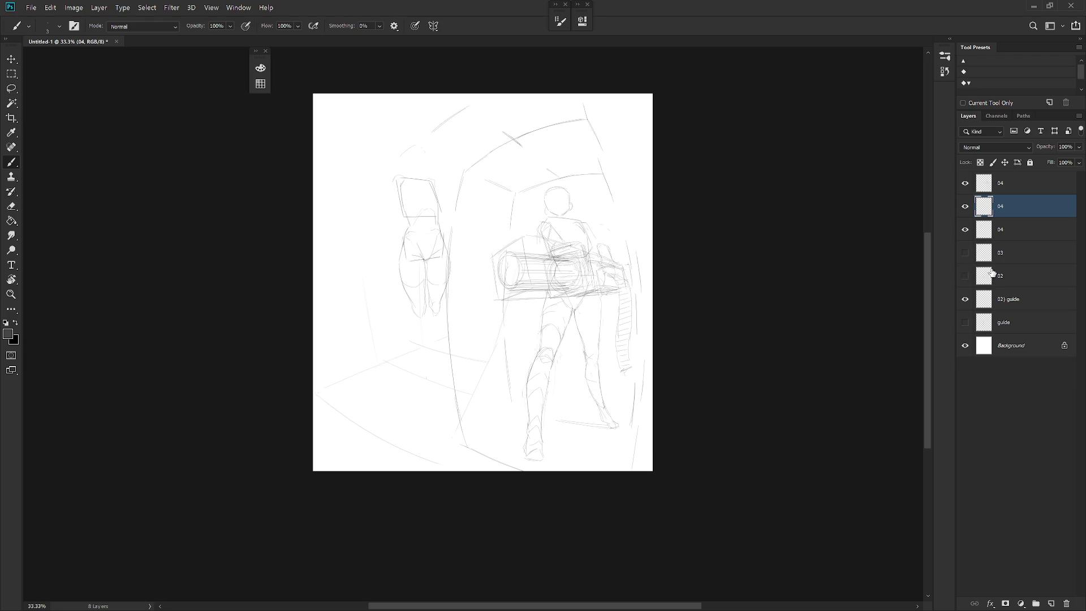
left_click(964, 229)
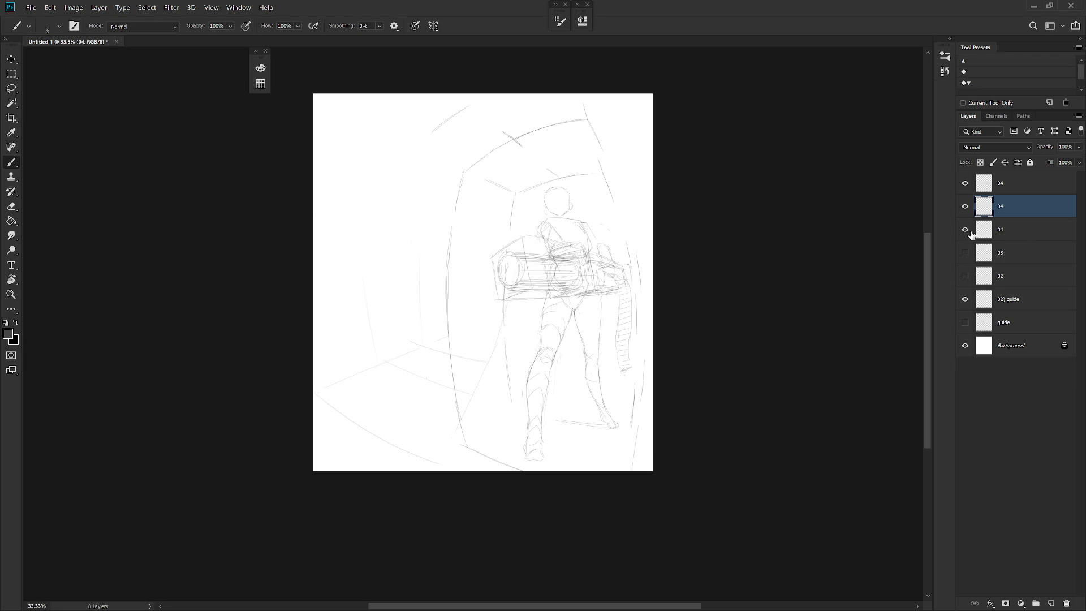
left_click(1030, 237)
key("Delete")
left_click_drag(965, 230, 965, 252)
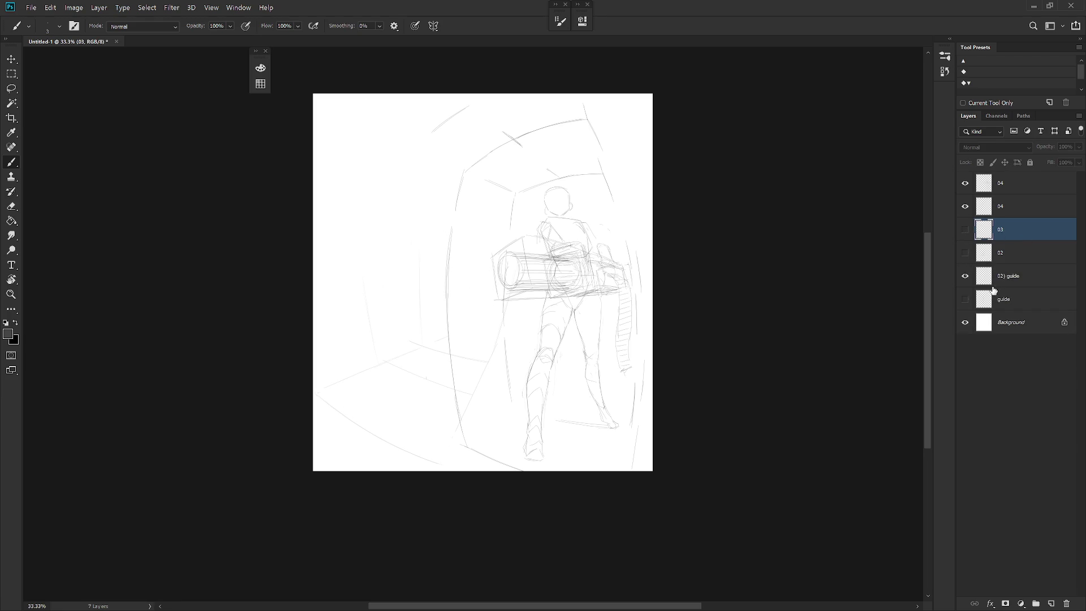
Hide the 03, 02 and guide layers so only the back-view figure shows, and target the second 04 layer
left_click(965, 252)
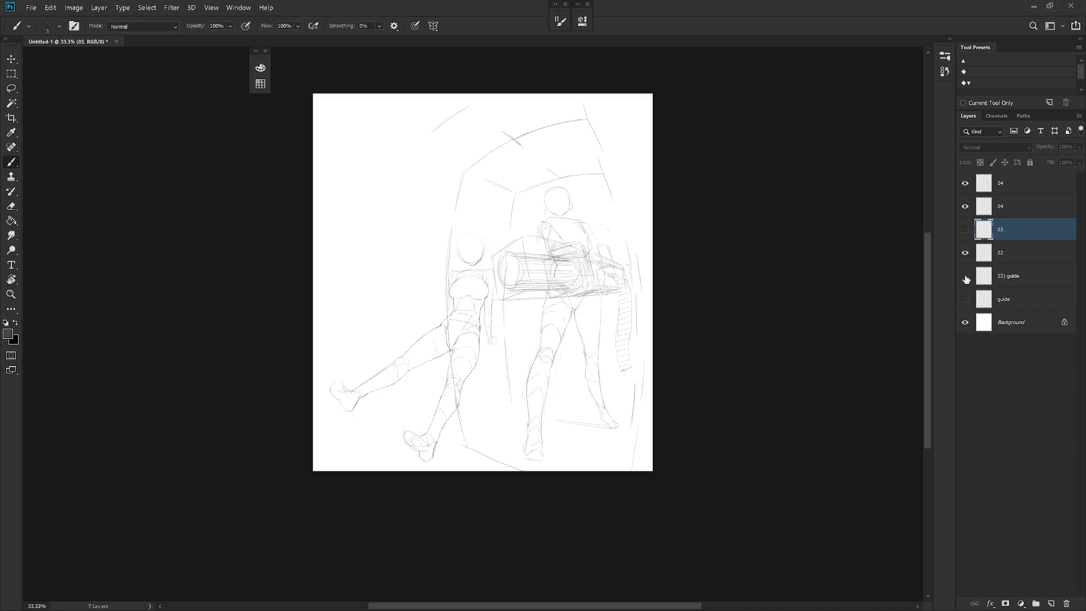
left_click_drag(967, 280, 965, 252)
left_click_drag(965, 183, 967, 207)
left_click(1023, 186)
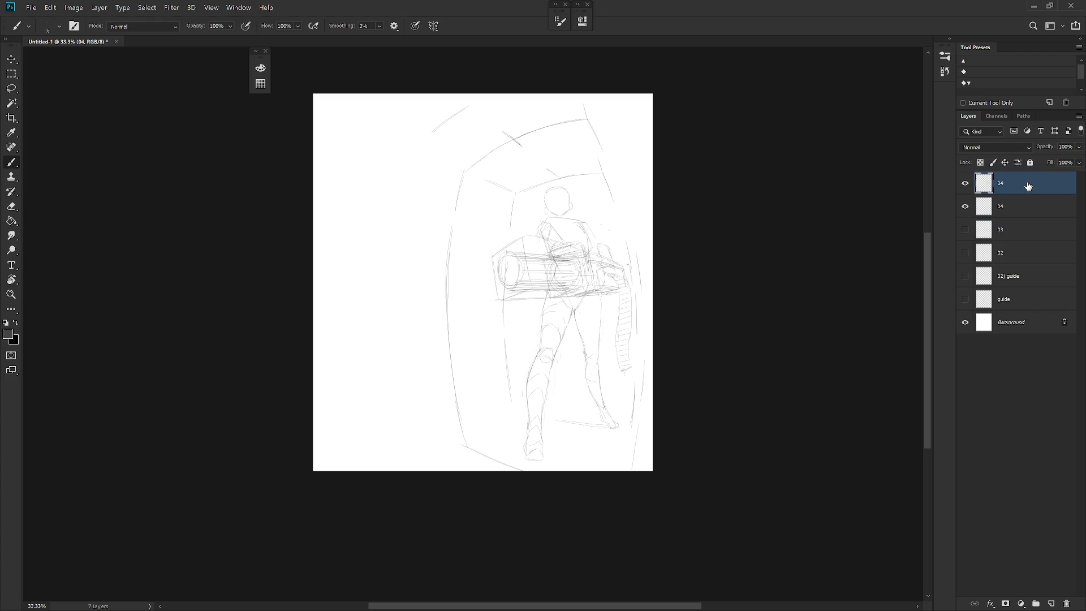
left_click(1024, 206)
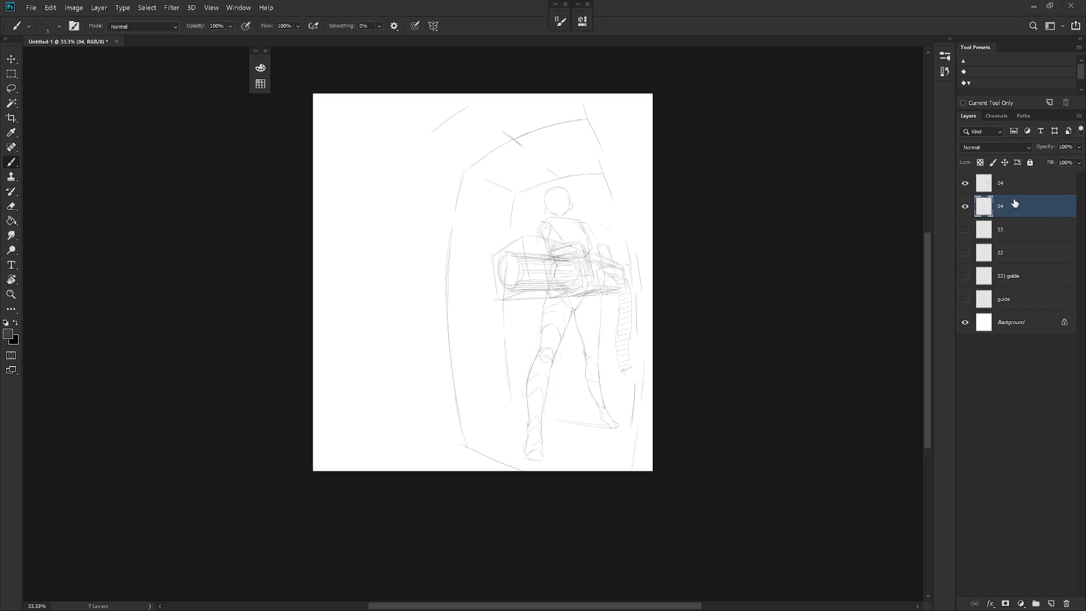
scroll(652, 340, "up", 2)
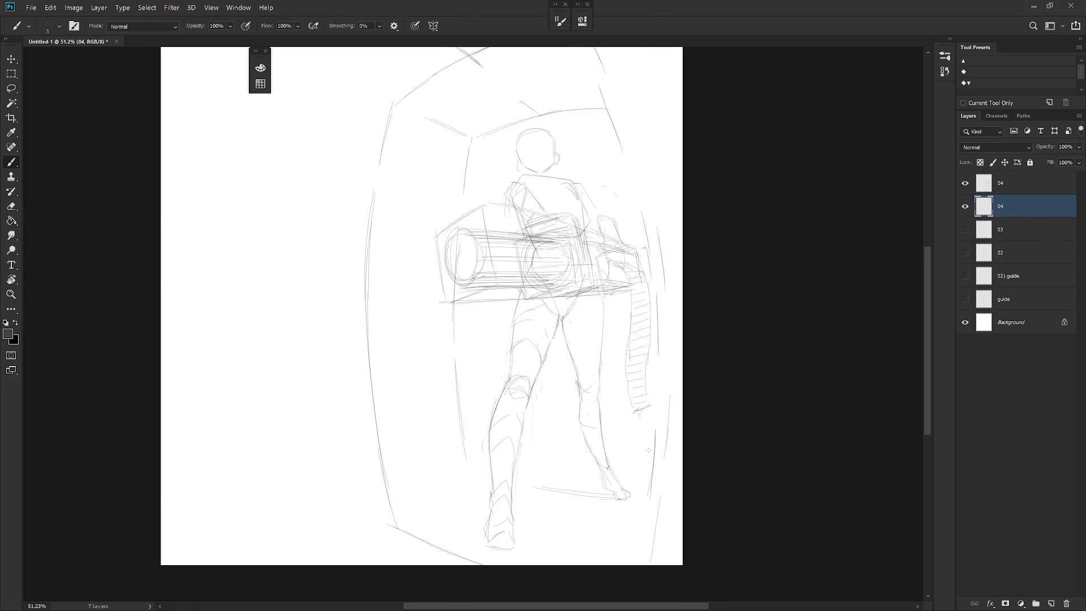
On the top 04 layer, sketch faint lines between the legs and along the right leg
left_click(965, 183)
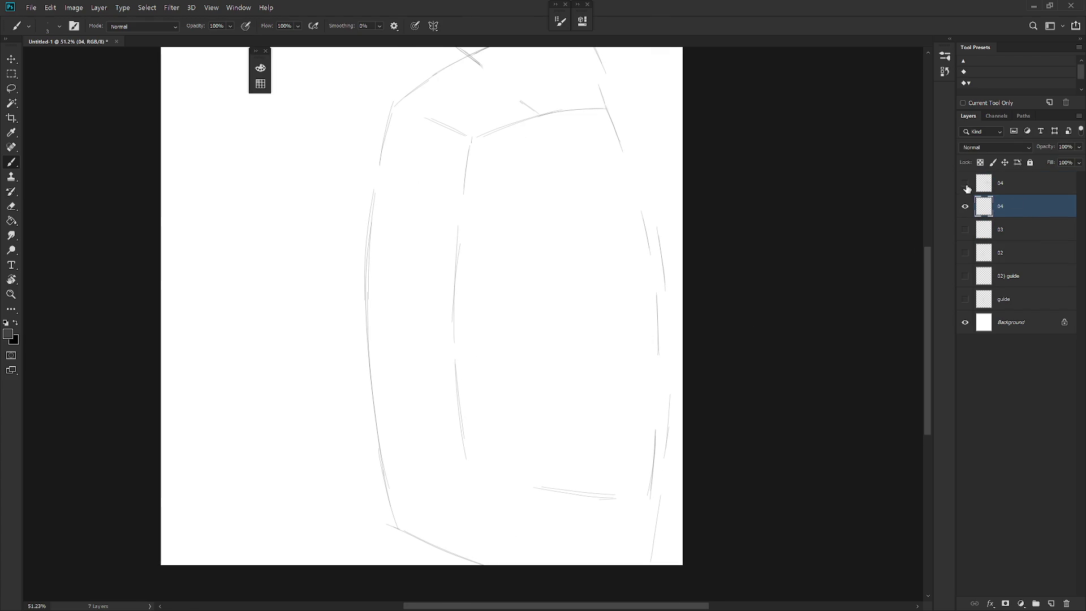
left_click(1003, 186)
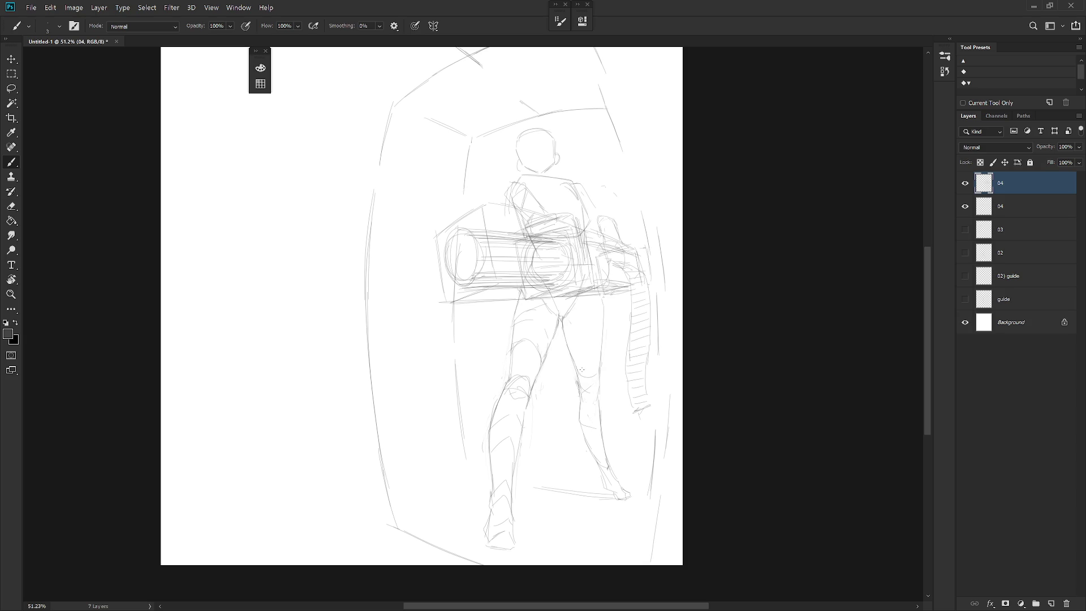
left_click_drag(565, 337, 600, 339)
left_click_drag(583, 404, 597, 393)
left_click_drag(590, 456, 604, 450)
Erase stray marks near the back-view figure's left leg between drawing passes
key("e")
left_click_drag(512, 331, 526, 349)
key("b")
key("e")
key("b")
key("e")
left_click_drag(519, 316, 526, 327)
key("b")
Alternate erasing and drawing on the legs, sampling the sketch's line colour, then zoom in on the foot
key("e")
key("b")
key("e")
key("b")
key("e")
key("b")
scroll(616, 424, "down", 2)
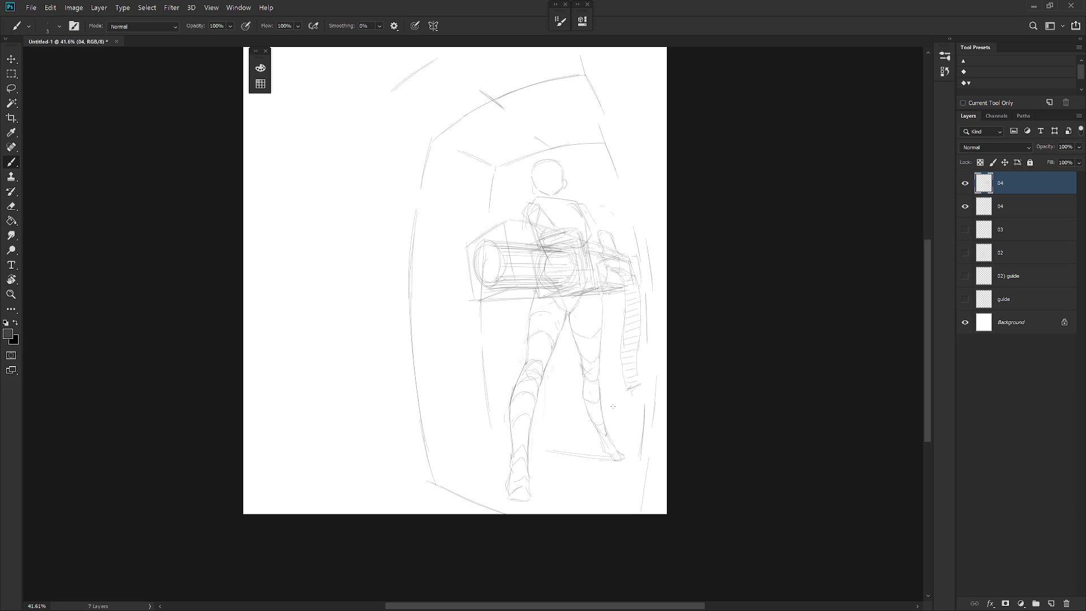
key("alt")
key("alt")
key("alt")
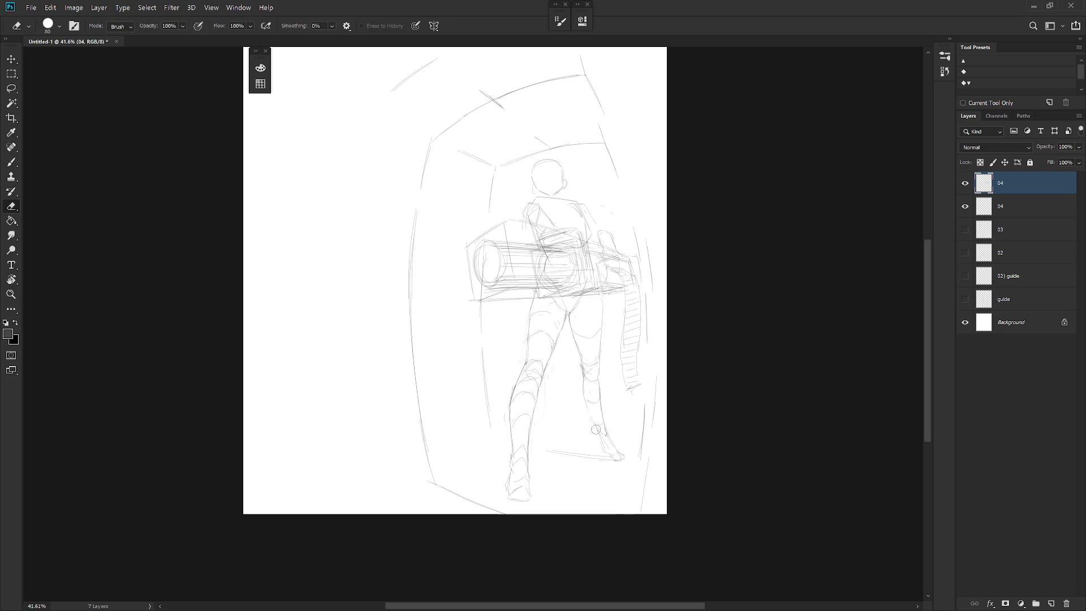
key("alt")
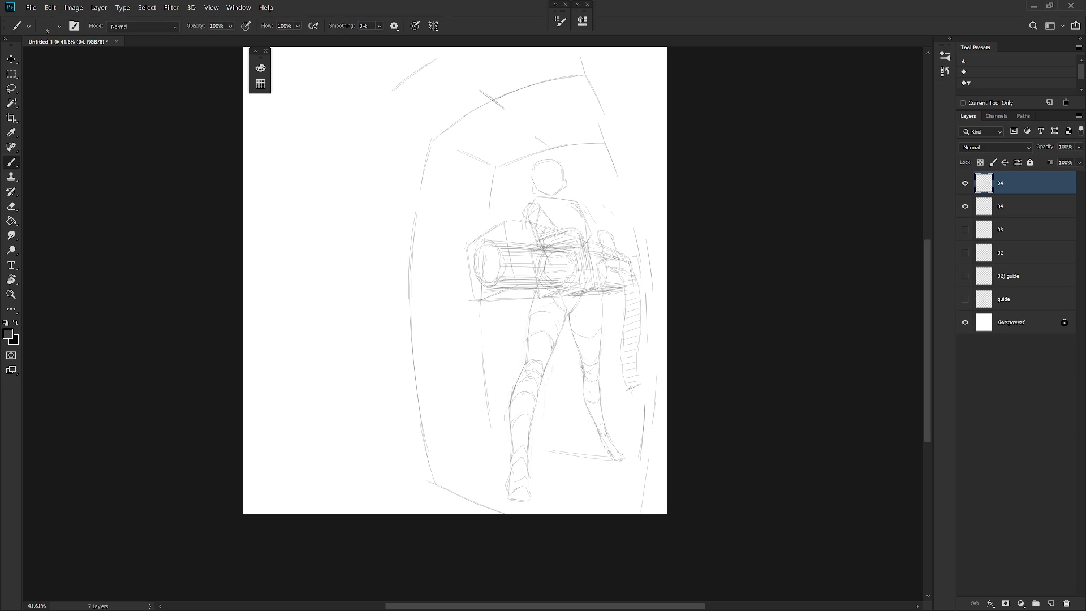
key("alt")
key("e")
key("b")
left_click_drag(611, 456, 585, 312)
scroll(585, 311, "up", 5)
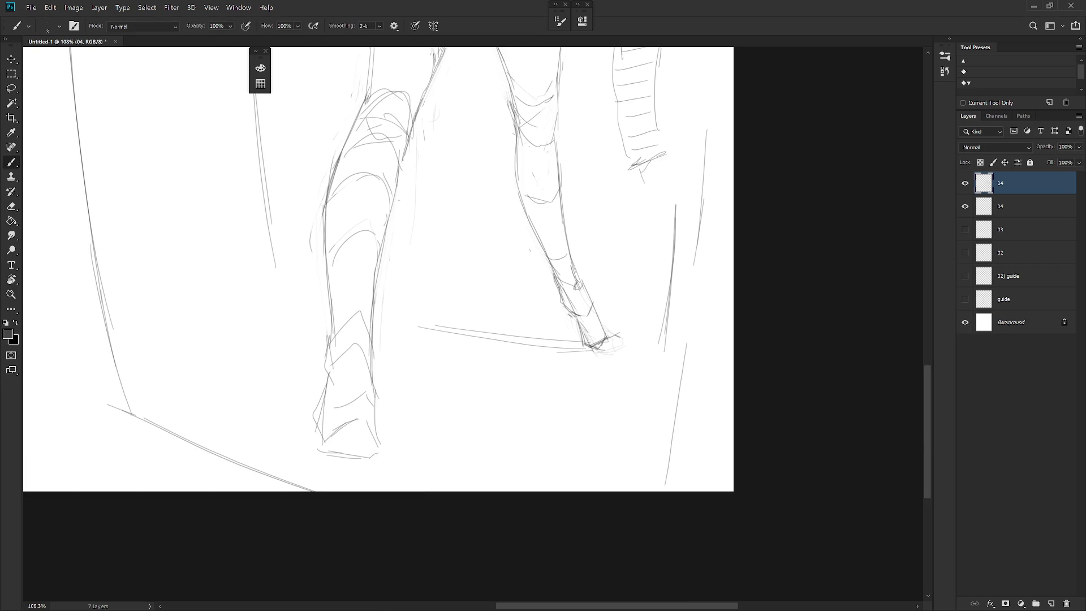
scroll(620, 344, "down", 2)
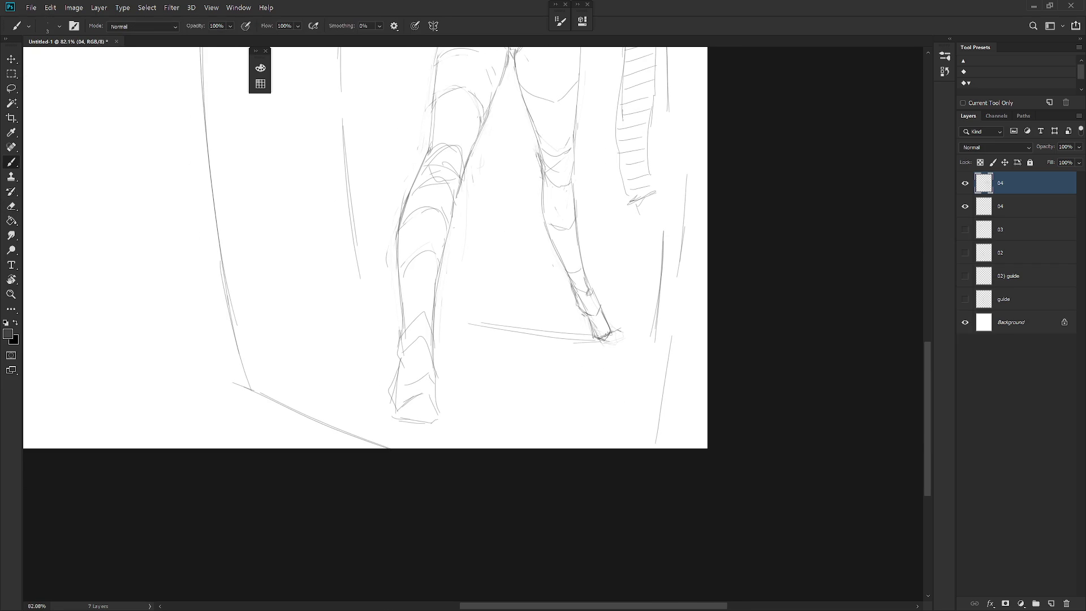
Darken the right heel, ankle, calf and shin below the knee with extra pencil strokes
left_click_drag(608, 339, 612, 331)
left_click_drag(591, 310, 605, 333)
left_click_drag(569, 238, 585, 295)
key("ctrl+z")
left_click_drag(571, 240, 584, 294)
left_click_drag(568, 184, 569, 222)
scroll(585, 300, "down", 2)
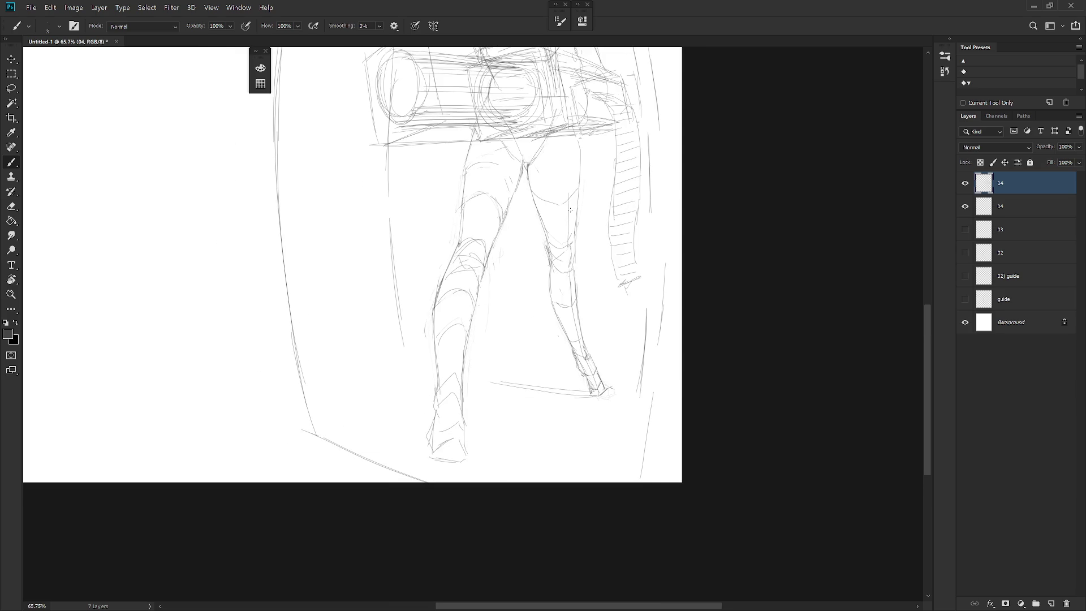
scroll(584, 255, "down", 2)
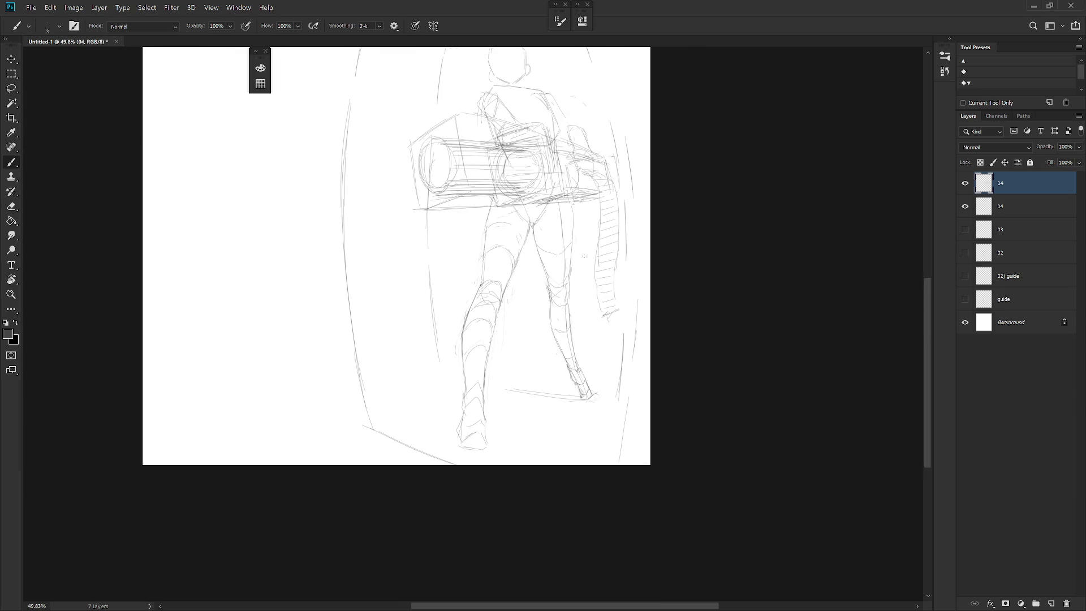
scroll(535, 217, "up", 2)
Clean up the refined leg lines by alternating the eraser and brush
key("e")
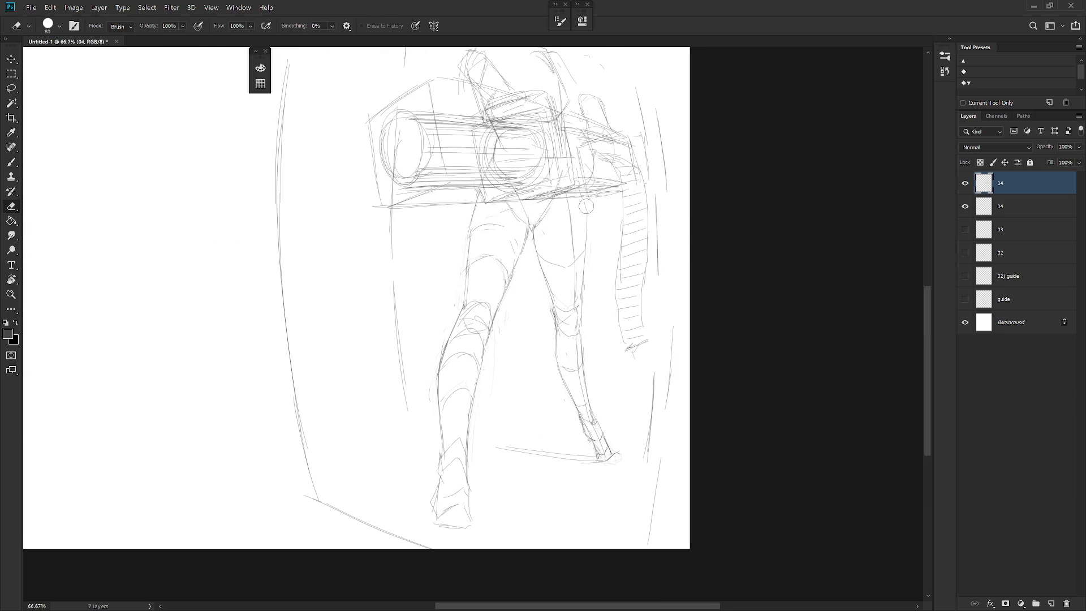
key("b")
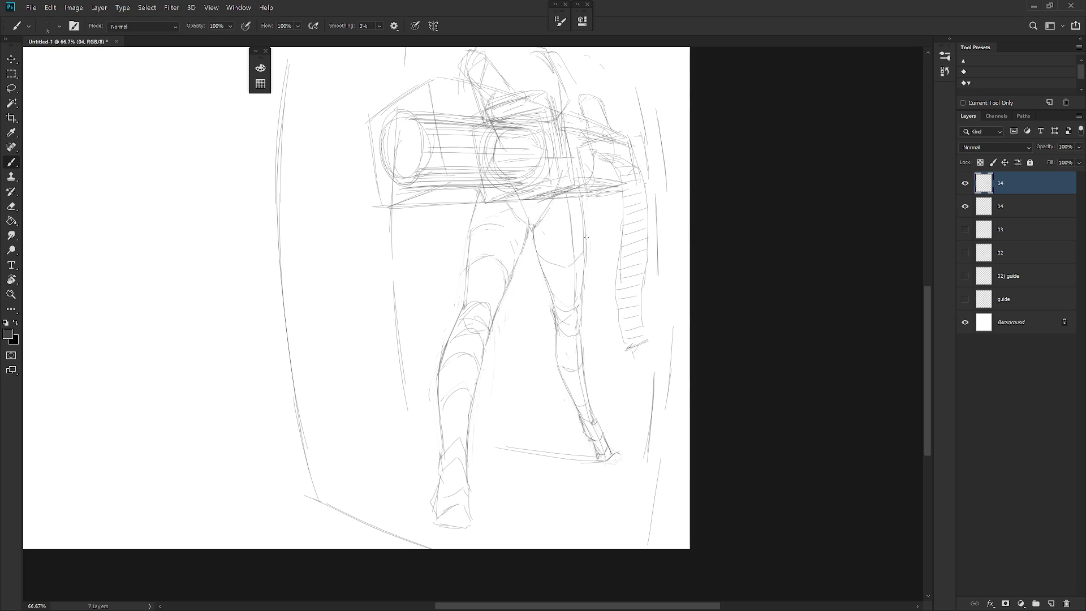
key("e")
key("b")
key("e")
key("b")
key("e")
key("b")
key("e")
key("b")
scroll(573, 346, "down", 2)
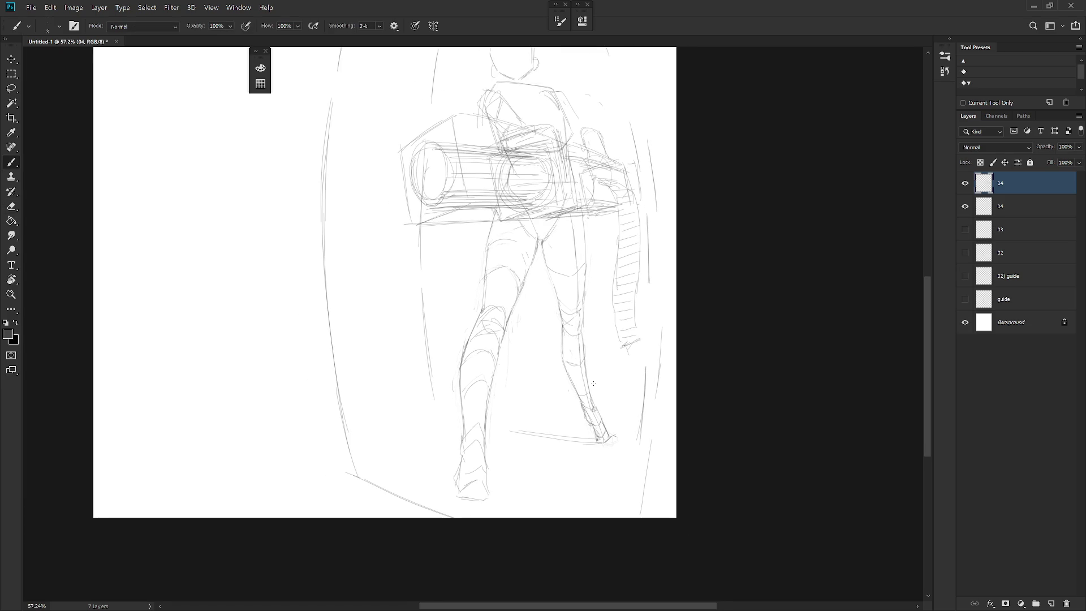
Loosely lasso around the left leg, then drop the selection
key("l")
mouse_move(465, 274)
left_mouse_down()
mouse_move(482, 294)
mouse_move(458, 321)
left_mouse_up()
key("ctrl+d")
scroll(594, 360, "down", 5)
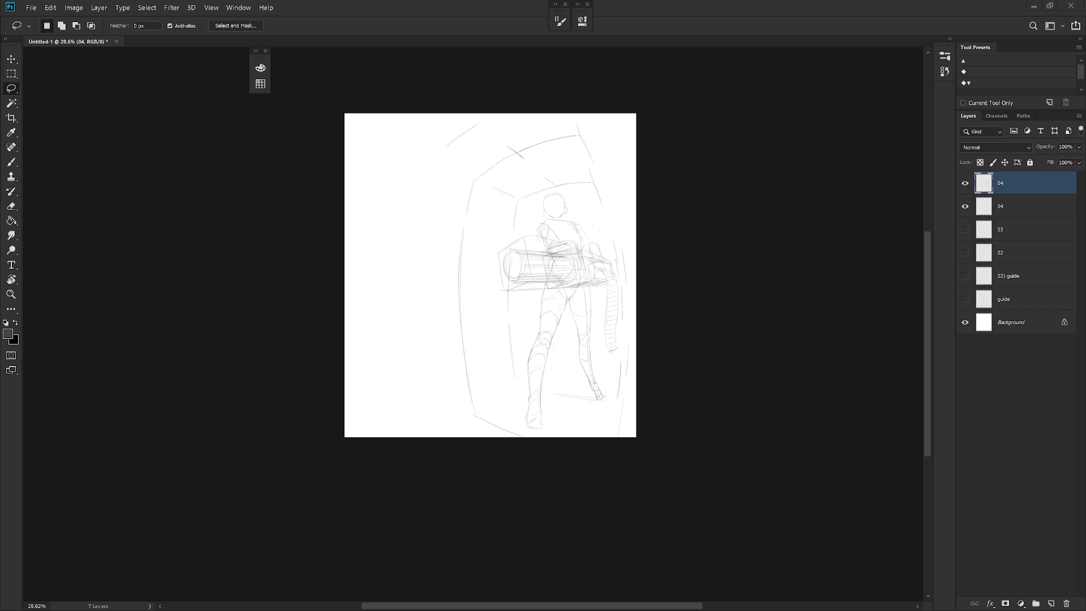
scroll(577, 276, "up", 1)
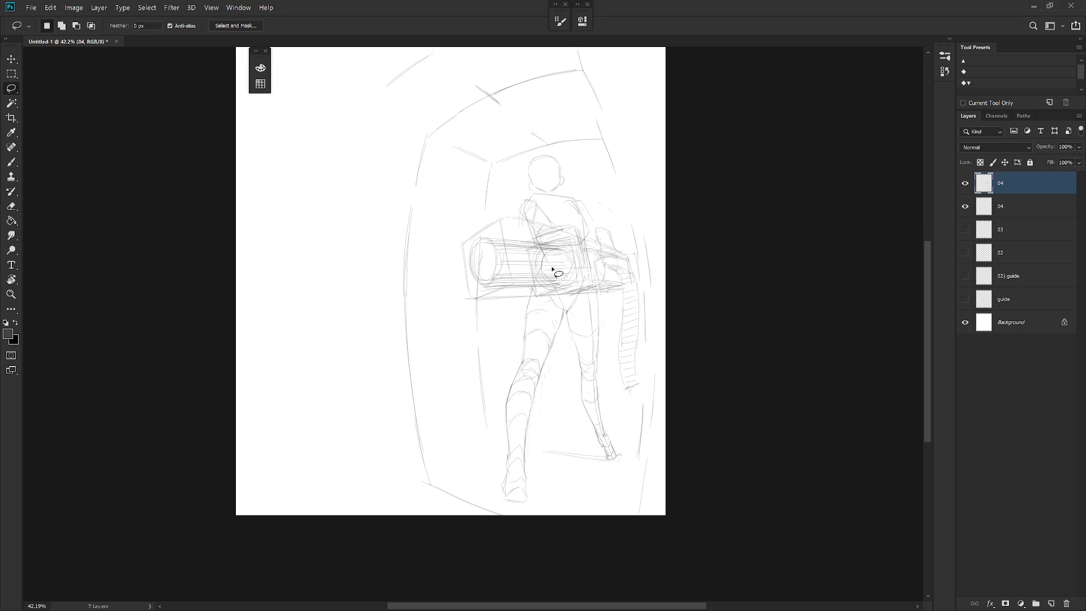
Centre the figure's legs in view while flicking between Brush and Eraser to judge the linework
key("b")
scroll(553, 268, "up", 1)
left_click_drag(618, 338, 641, 286)
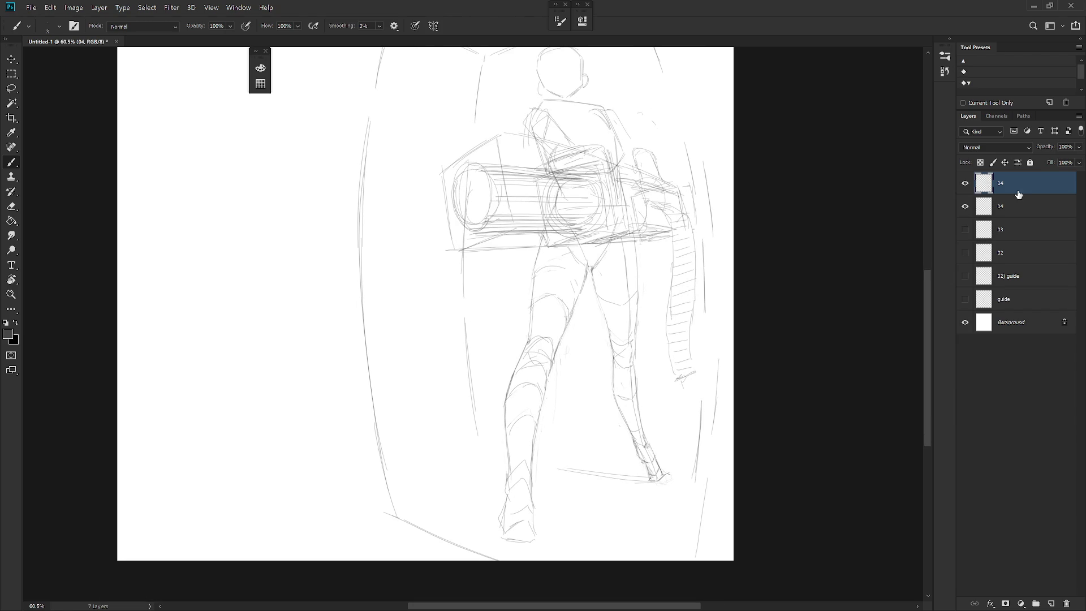
key("e")
key("b")
key("e")
key("b")
key("e")
key("b")
key("e")
key("b")
key("e")
key("b")
key("e")
key("b")
key("e")
key("b")
Brush a short dark stroke along the rear foot's bottom edge, then make the lower 04 layer active
left_click_drag(520, 543, 537, 546)
key("e")
key("b")
key("e")
key("b")
scroll(664, 450, "down", 2)
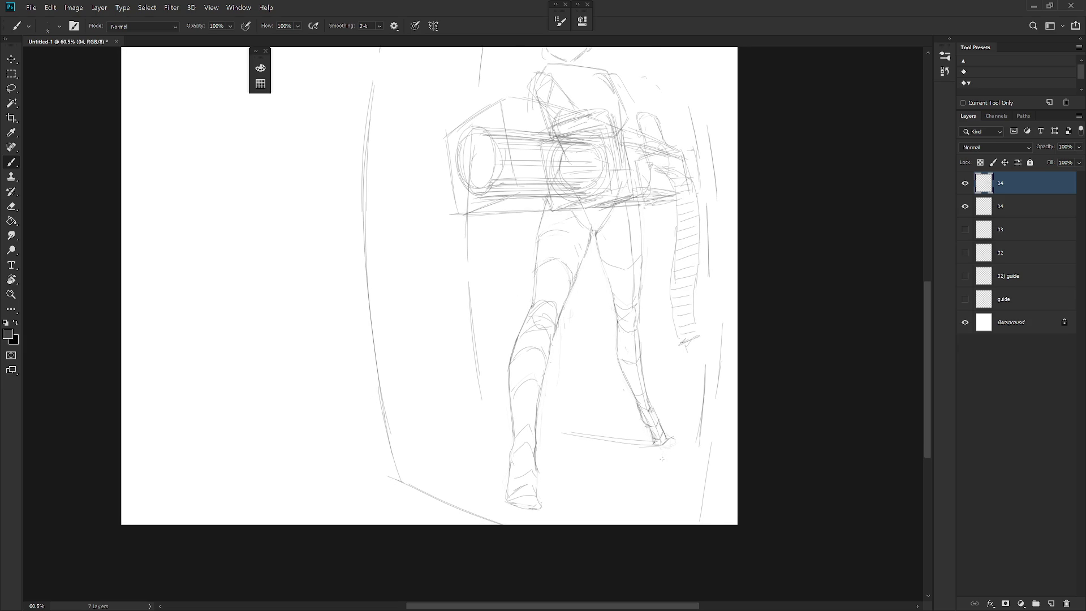
key("e")
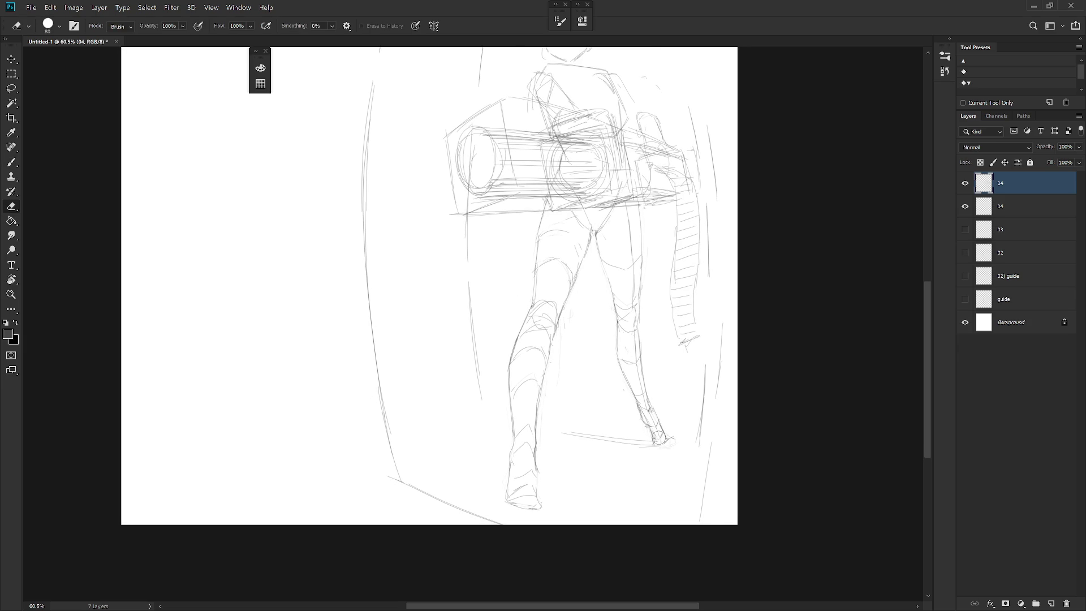
key("b")
key("e")
key("b")
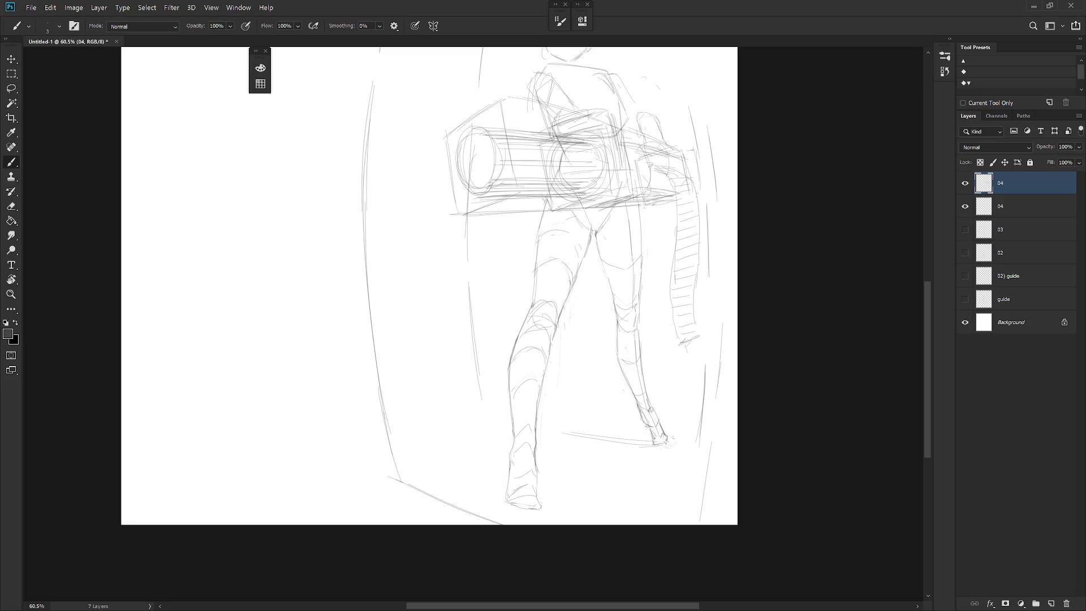
key("e")
key("b")
key("e")
key("b")
key("e")
key("b")
left_click(1024, 206)
Rotate the canvas to a comfortable angle and lasso-delete the stray line near the lower leg
key("r")
mouse_move(625, 396)
left_mouse_down()
mouse_move(594, 436)
mouse_move(521, 461)
left_mouse_up()
key("l")
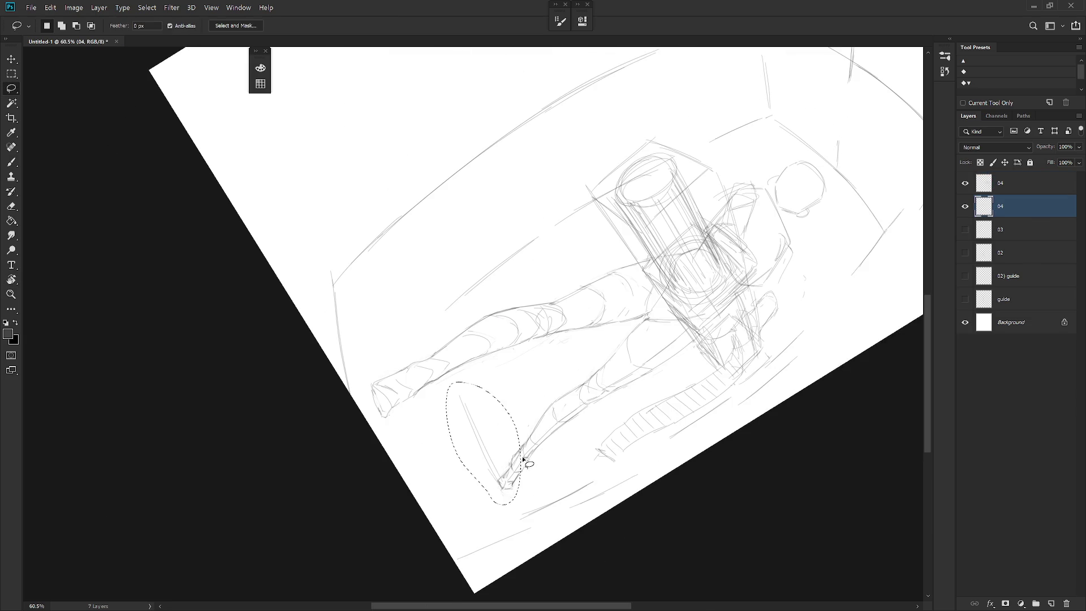
key("Delete")
key("ctrl+d")
key("b")
Redraw the lower leg line, undoing three attempts and keeping a slightly curved stroke
left_click_drag(445, 311, 518, 509)
key("ctrl+z")
left_click_drag(447, 307, 517, 515)
key("ctrl+z")
left_click_drag(442, 307, 519, 514)
key("ctrl+z")
left_click_drag(445, 310, 520, 516)
Reset the canvas rotation to upright and return to the Brush
key("l")
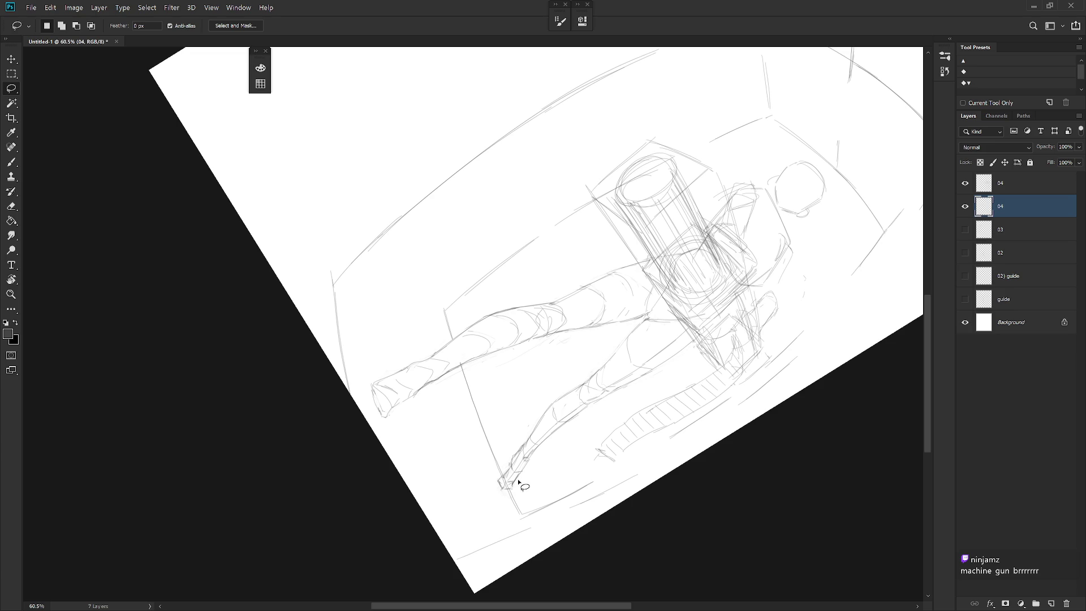
key("Escape")
key("b")
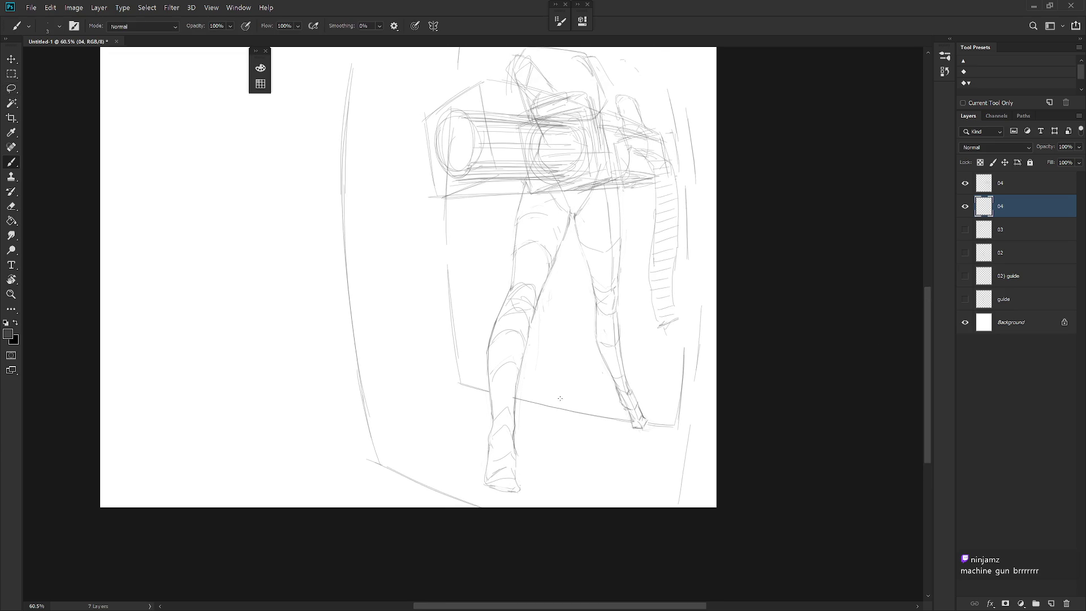
scroll(632, 400, "down", 4)
scroll(618, 435, "up", 2)
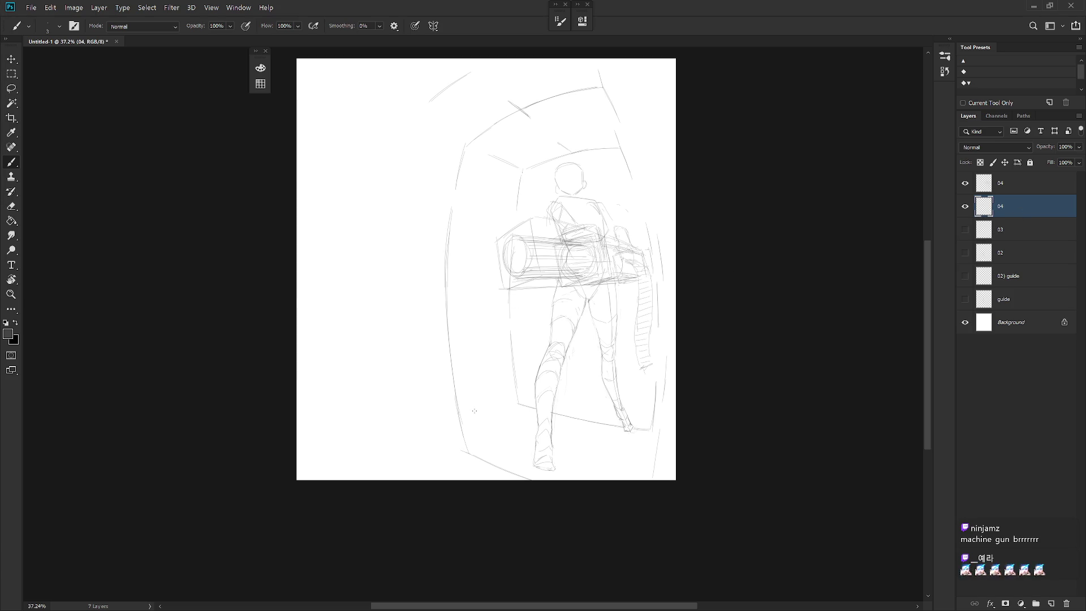
Darken the left arc of the corridor wall and lasso-delete the unwanted lower-left strokes
left_click_drag(447, 323, 463, 433)
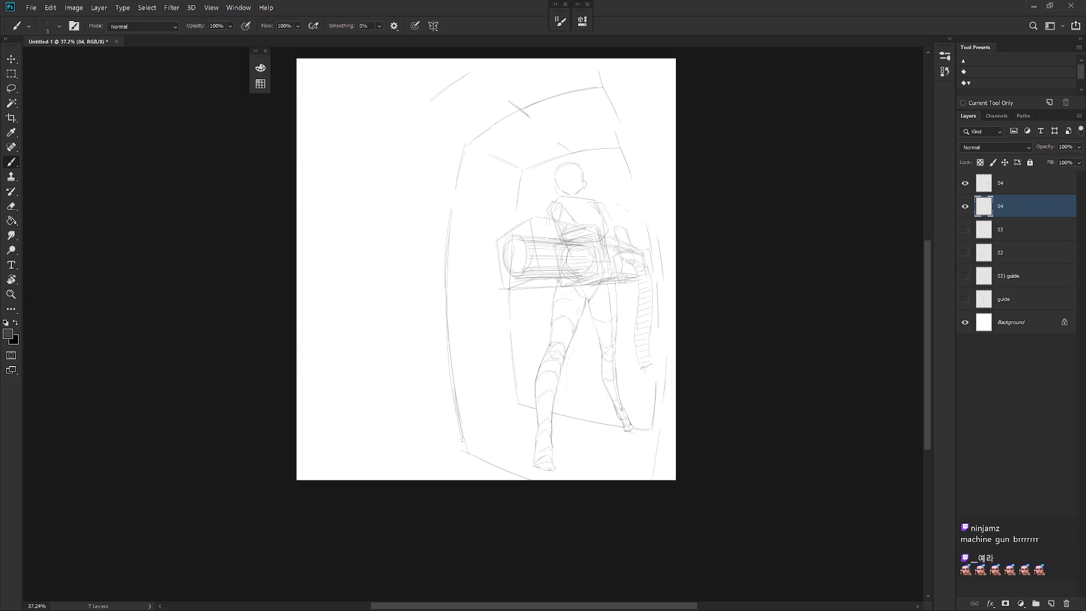
left_click_drag(582, 408, 476, 424)
key("l")
mouse_move(412, 436)
left_mouse_down()
mouse_move(509, 509)
mouse_move(441, 450)
mouse_move(469, 491)
left_mouse_up()
key("Delete")
key("ctrl+d")
key("b")
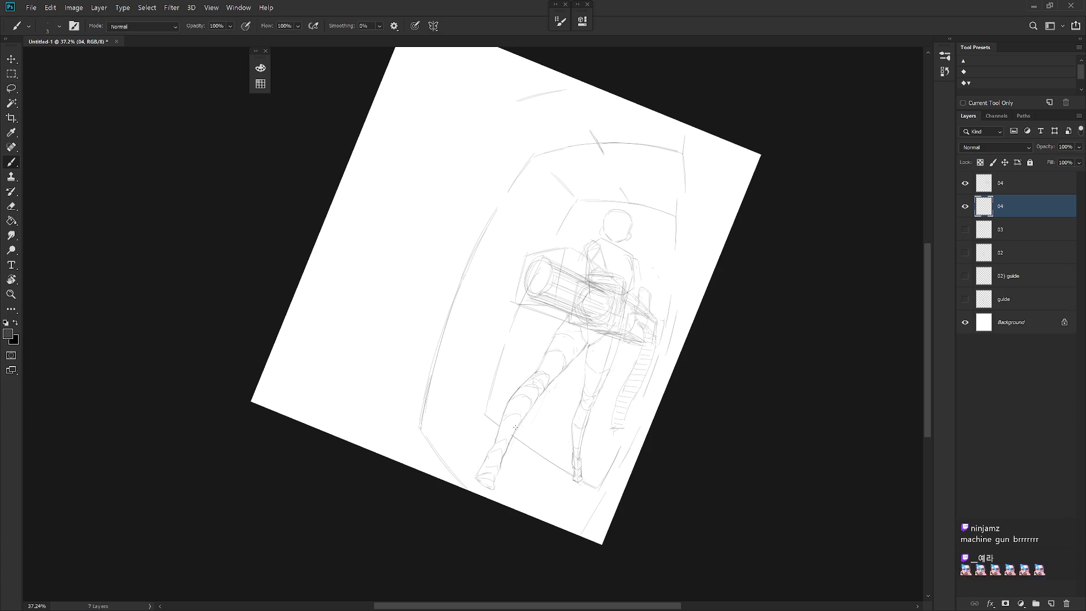
key("Escape")
Add short floor and wall-base lines left, right and below the figure, checking with a canvas rotation
left_click_drag(472, 429, 500, 410)
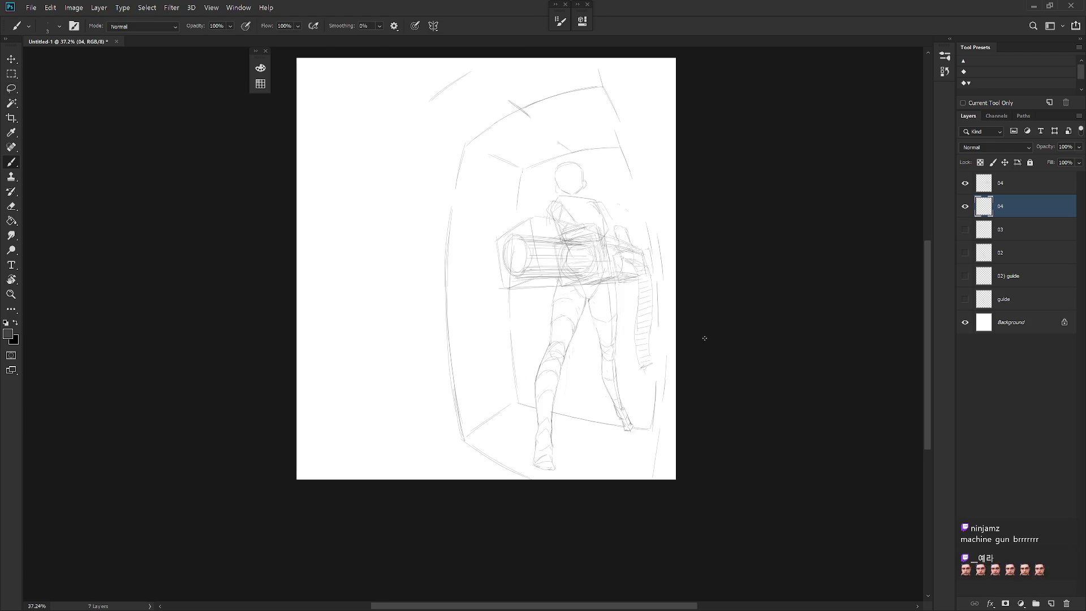
key("ctrl+z")
key("ctrl+z")
key("ctrl+z")
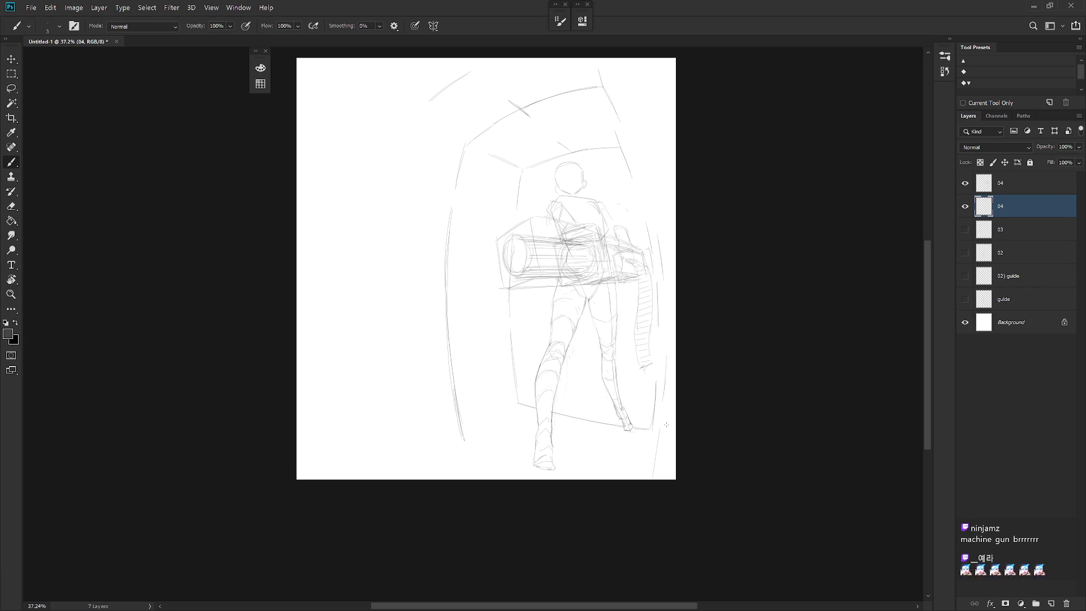
left_click_drag(655, 427, 649, 477)
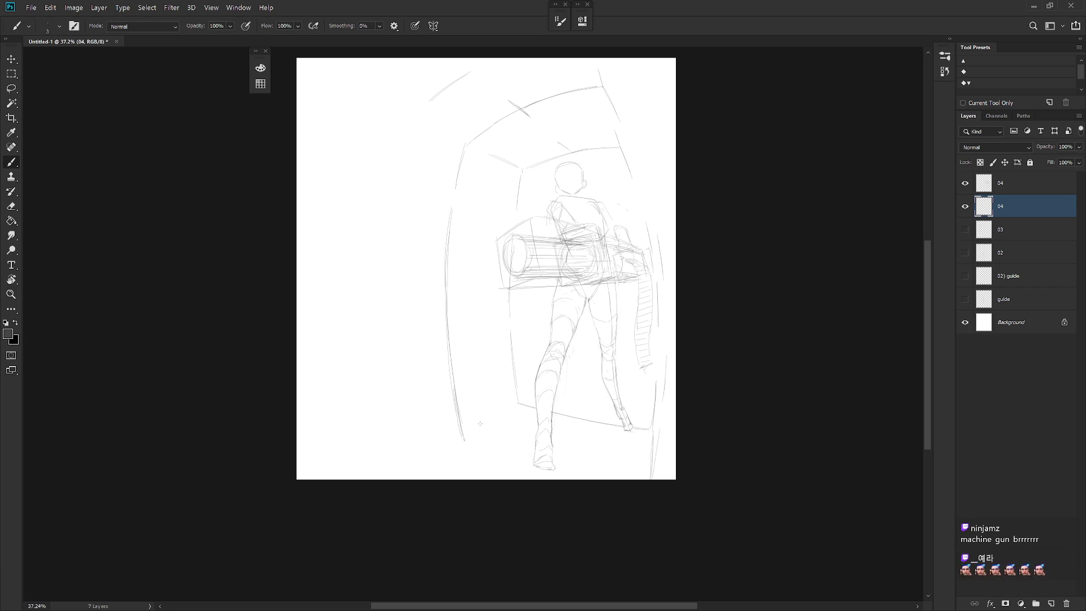
left_click_drag(505, 438, 519, 426)
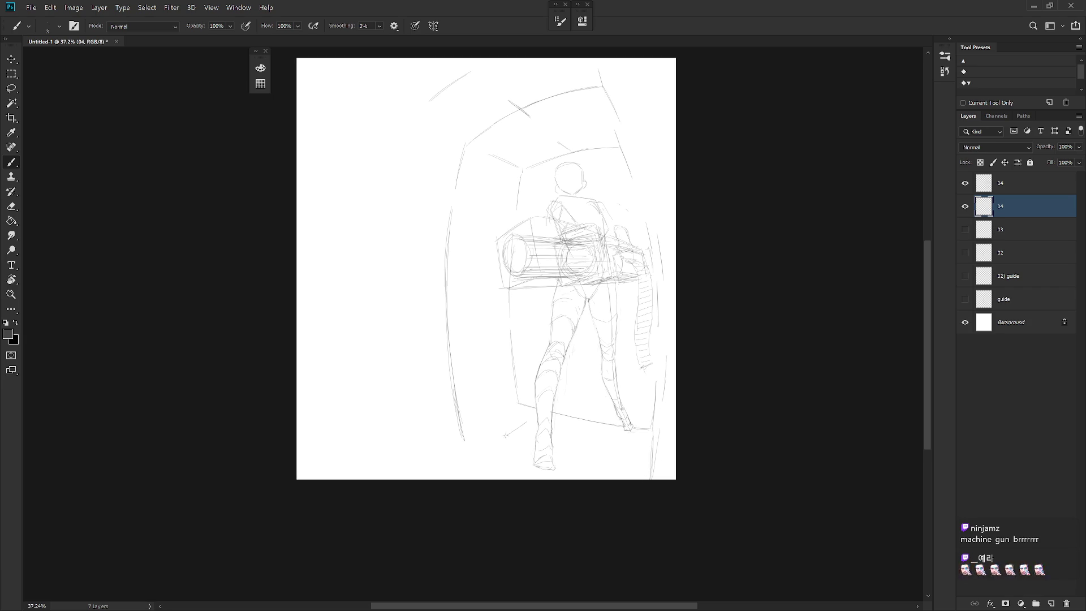
left_click_drag(627, 456, 621, 480)
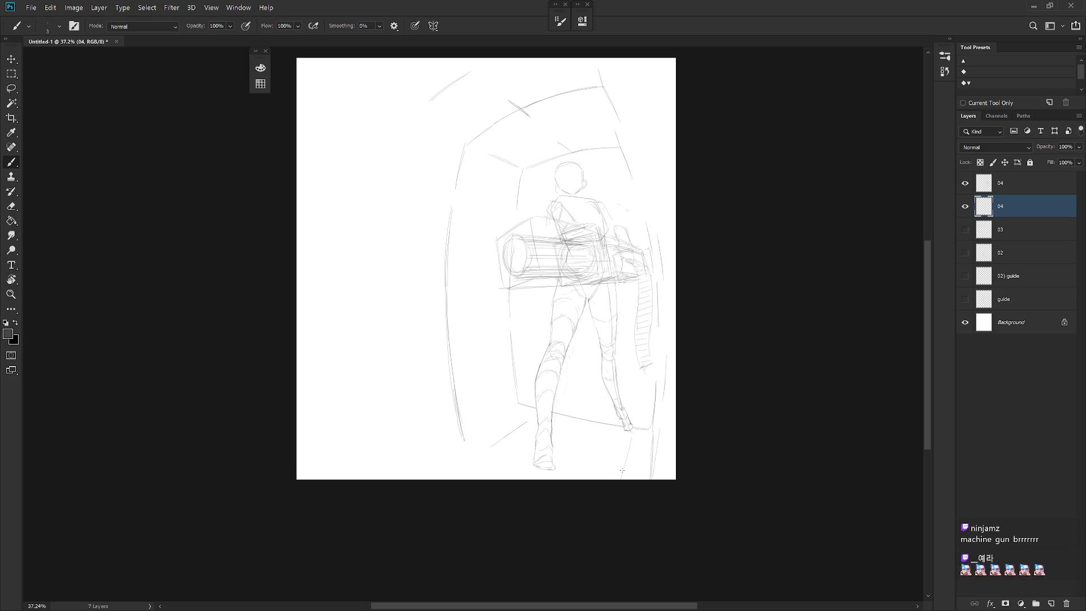
left_click_drag(466, 434, 514, 407)
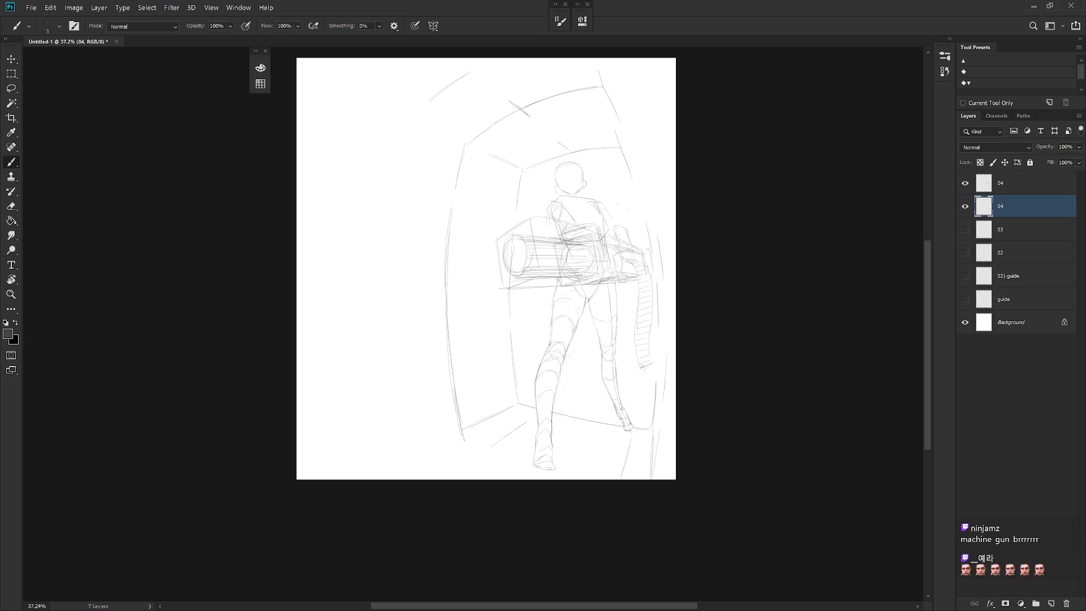
key("r")
mouse_move(674, 419)
left_mouse_down()
mouse_move(475, 470)
mouse_move(427, 430)
mouse_move(475, 486)
left_mouse_up()
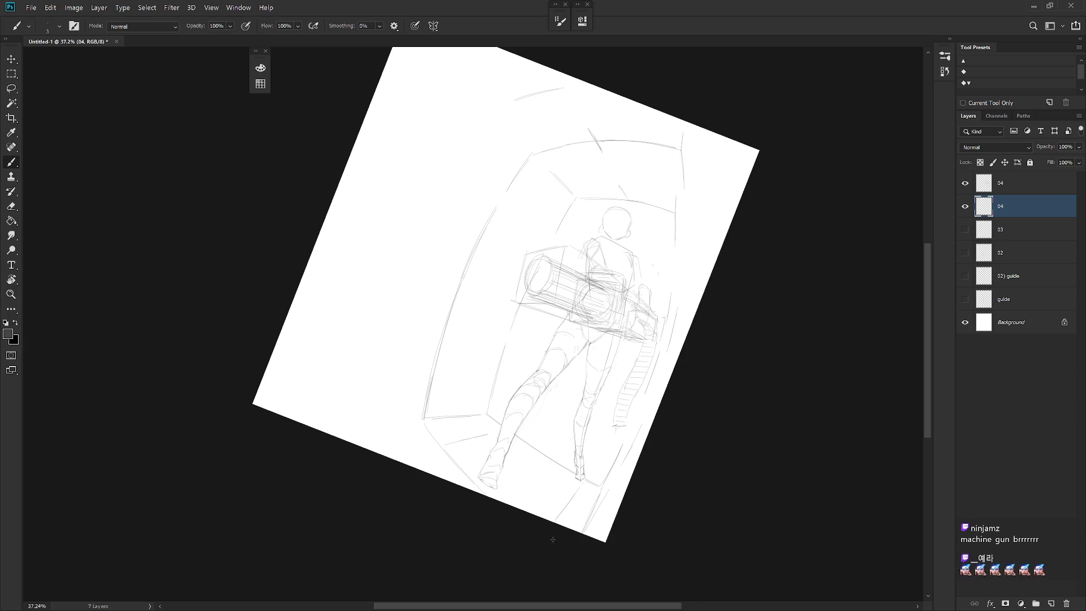
key("r")
key("Escape")
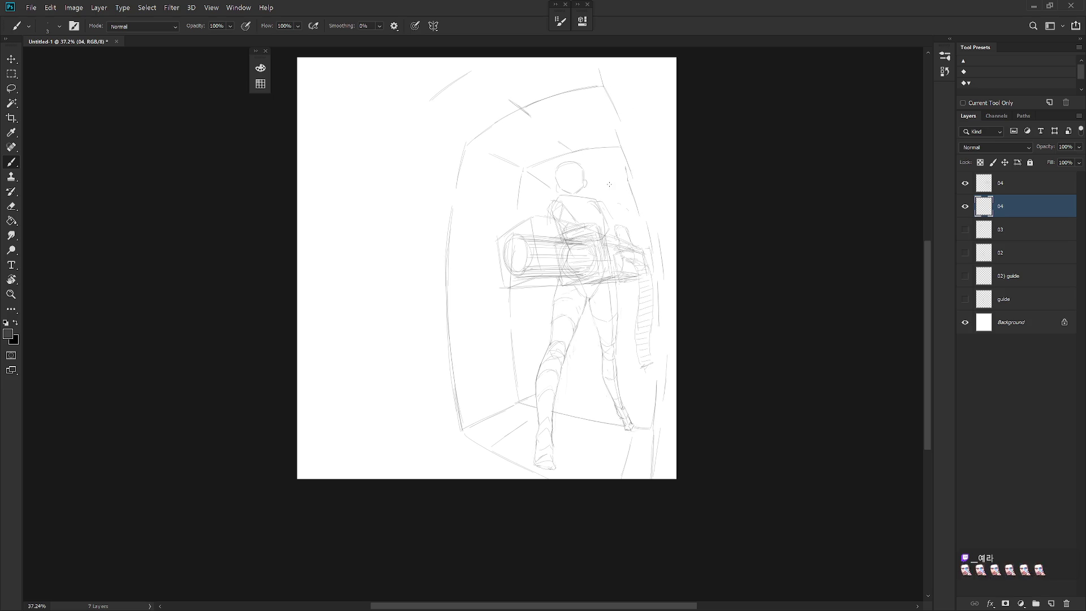
Brush a short wall stroke beside the head, a vertical doorway edge by the legs and a floor line between them
key("e")
key("b")
key("e")
key("b")
key("e")
key("b")
key("e")
key("b")
left_click_drag(625, 175, 601, 180)
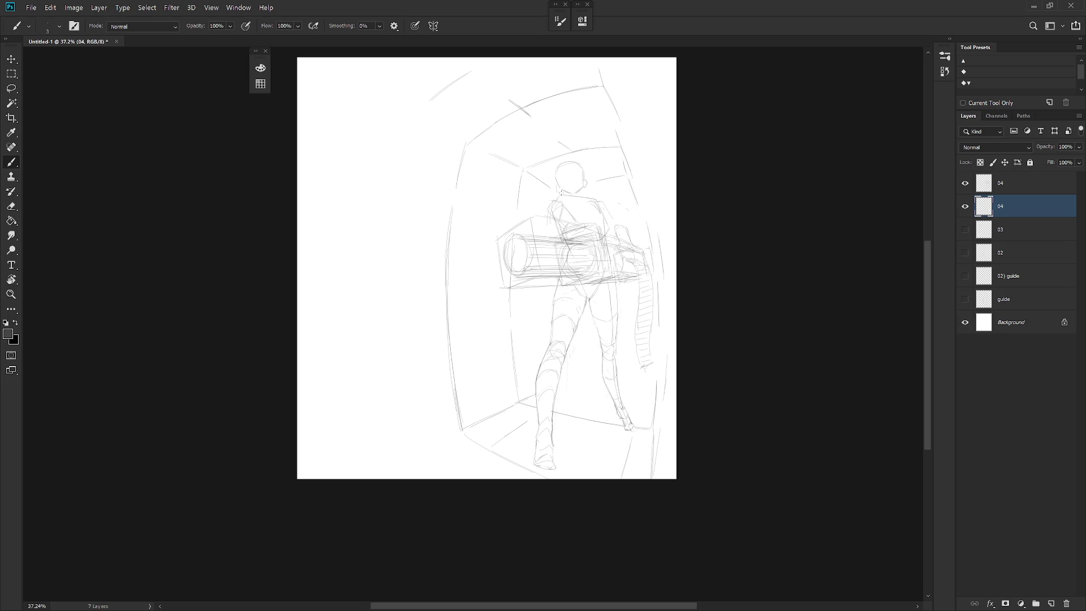
left_click_drag(573, 341, 575, 393)
left_click_drag(577, 378, 652, 380)
scroll(662, 380, "down", 2)
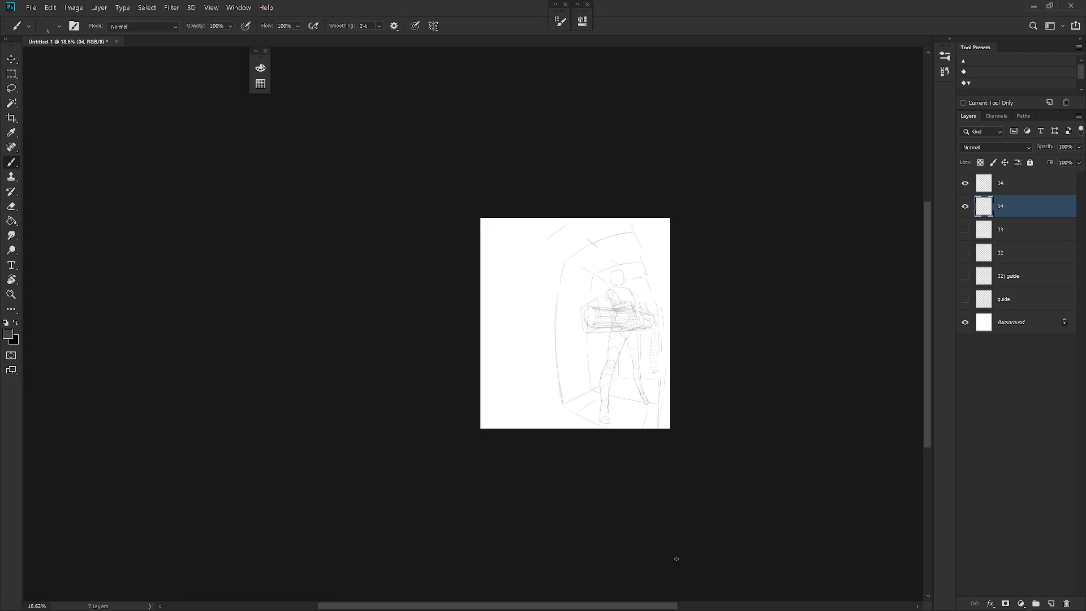
scroll(637, 380, "up", 2)
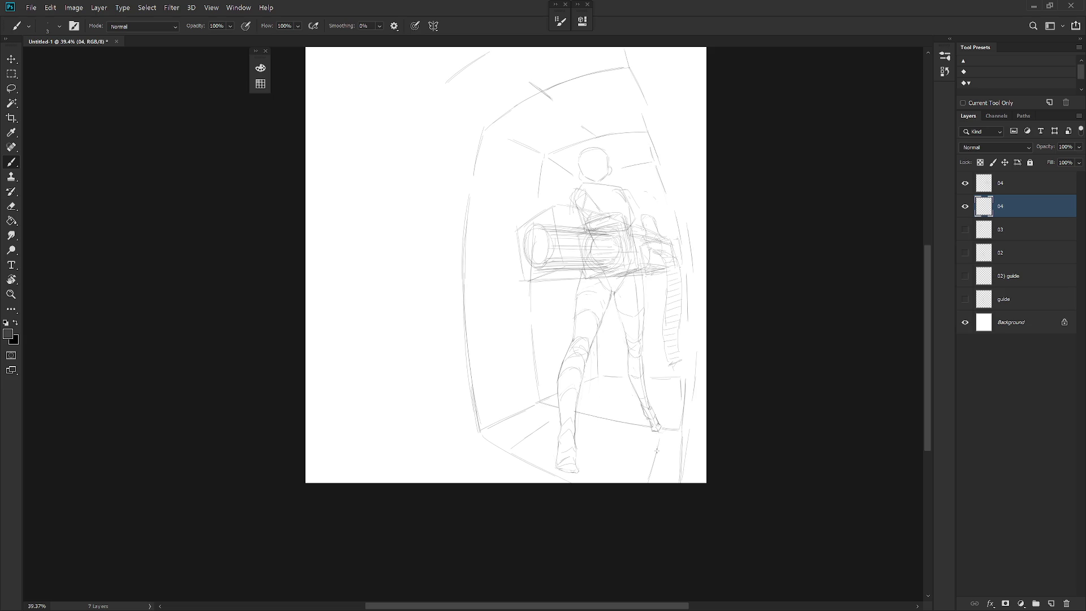
Toggle the top 04 layer to compare, then lasso-delete the strokes around the rear foot
left_click(965, 183)
left_click(1019, 183)
left_click_drag(692, 394, 721, 395)
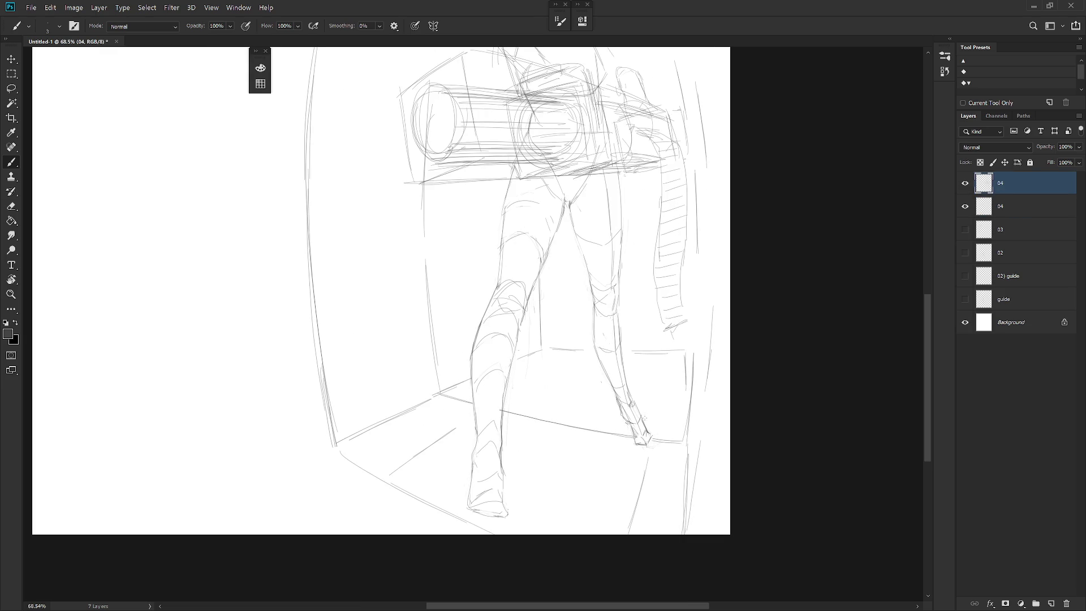
key("l")
left_click_drag(650, 414, 638, 463)
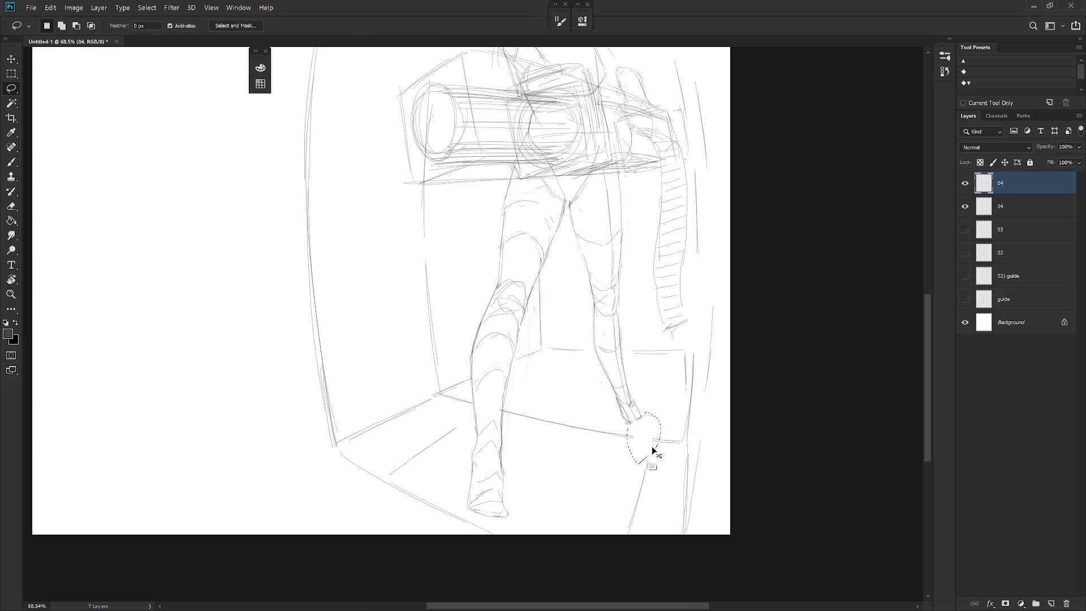
key("Delete")
key("ctrl+d")
key("b")
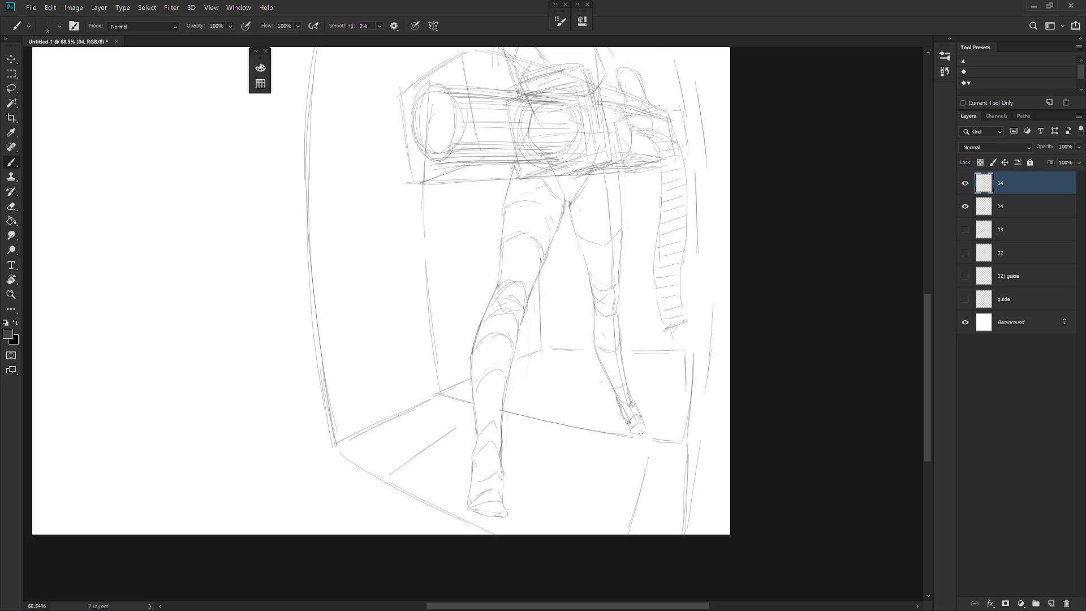
scroll(674, 440, "down", 3)
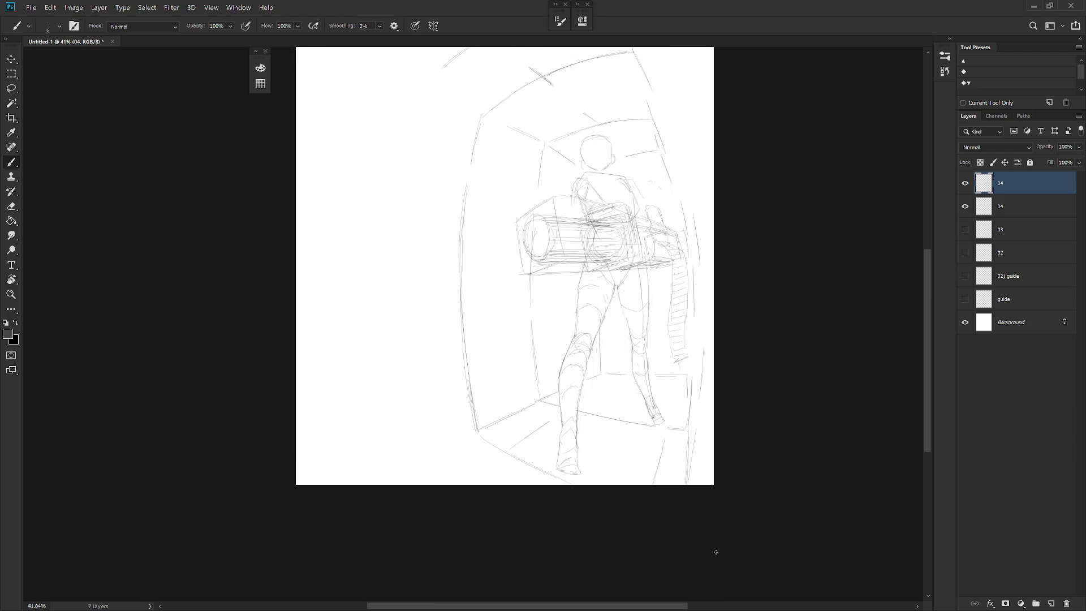
Lasso the foot stroke below the leg and nudge it into place with Free Transform
key("l")
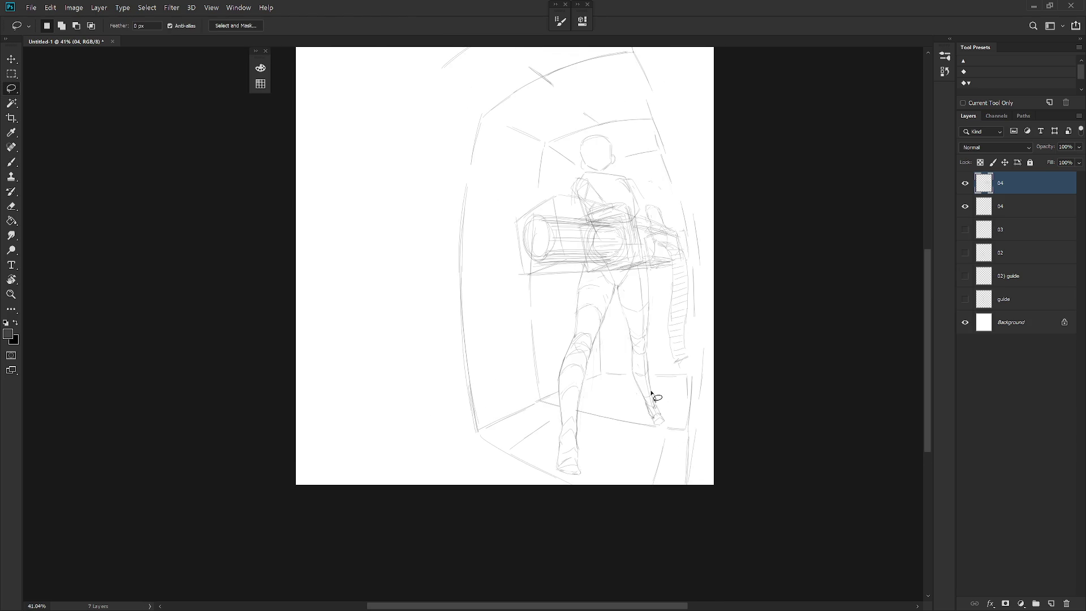
left_click_drag(649, 396, 663, 419)
key("ctrl+t")
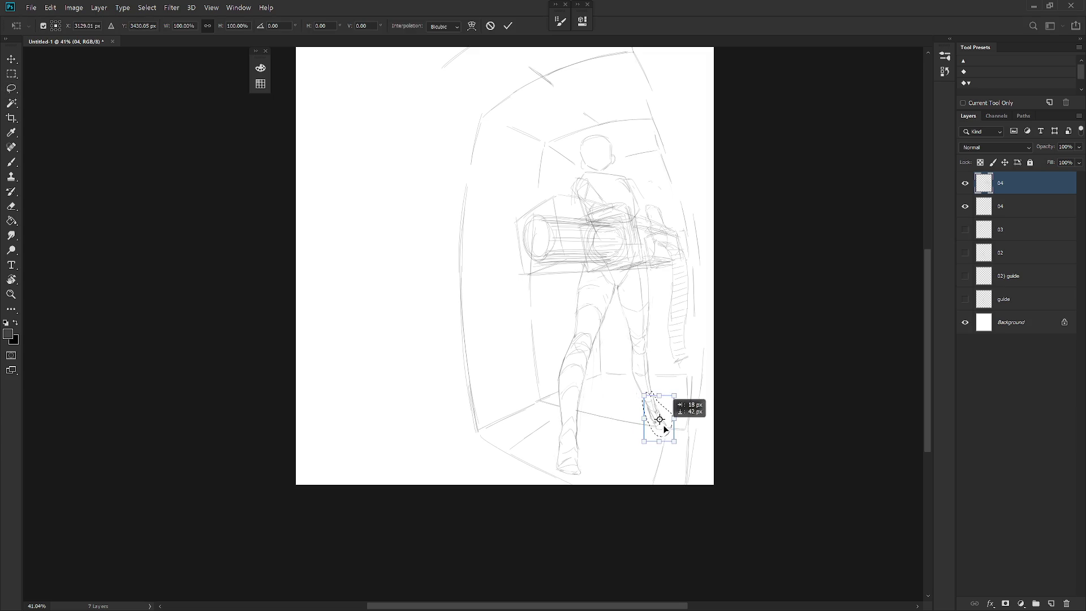
key("Return")
key("ctrl+d")
key("b")
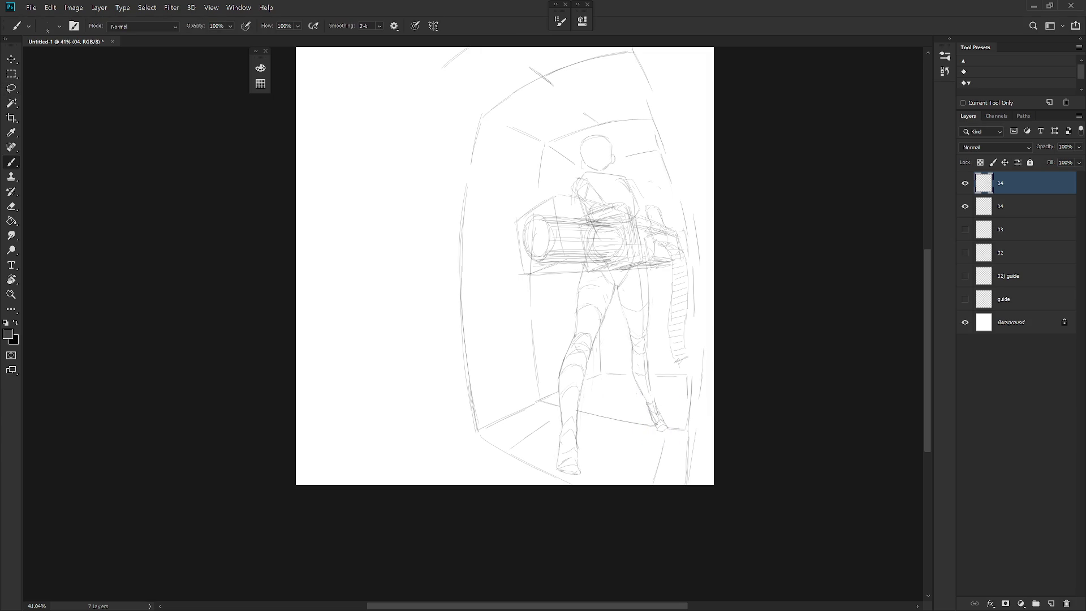
key("e")
key("b")
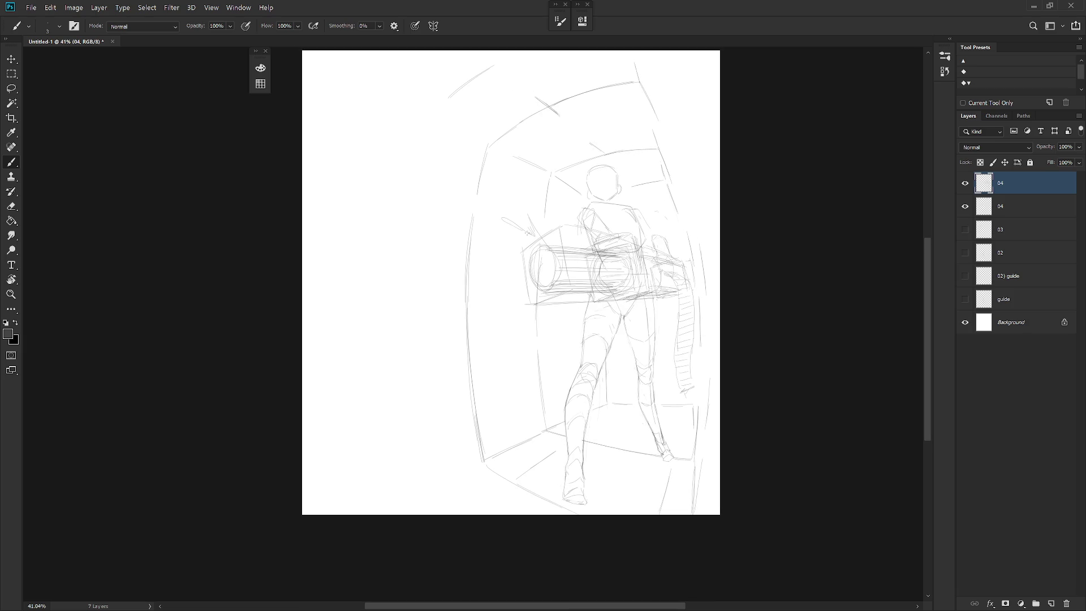
Draw speed lines, a long motion line and burst marks radiating around the gun drum
mouse_move(509, 256)
left_mouse_down()
mouse_move(490, 246)
mouse_move(469, 256)
left_mouse_up()
mouse_move(458, 269)
left_mouse_down()
mouse_move(507, 272)
mouse_move(494, 302)
mouse_move(522, 304)
left_mouse_up()
left_click_drag(549, 231, 553, 219)
left_click_drag(506, 289, 475, 311)
left_click_drag(500, 273, 469, 268)
left_click_drag(520, 259, 486, 262)
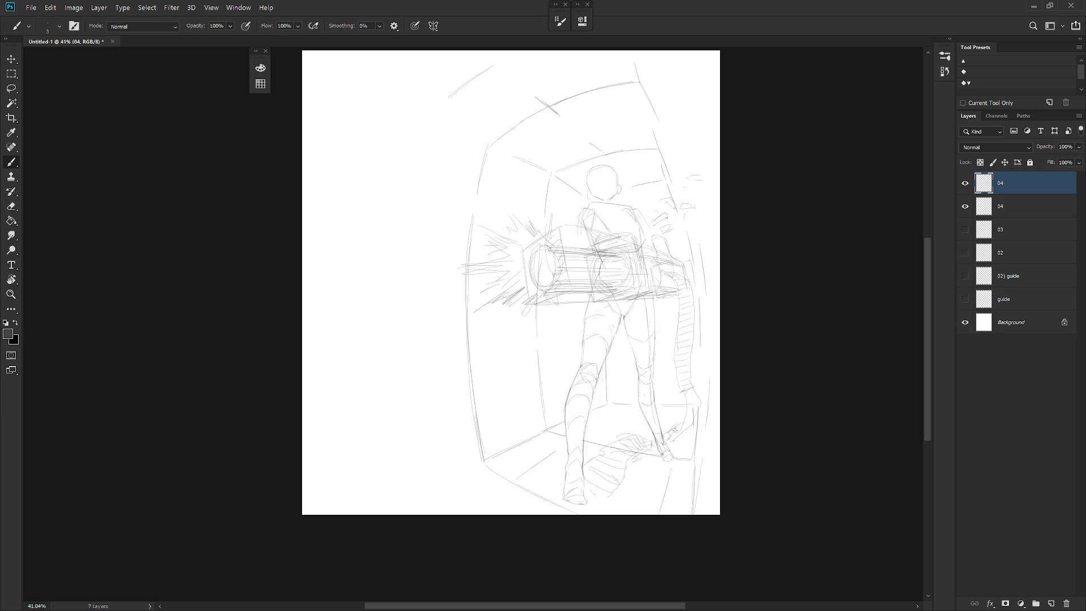
Add a short stroke near the right wall, sample a stroke colour and mirror the view to check
left_click_drag(684, 417, 676, 438)
left_click(685, 393, "alt")
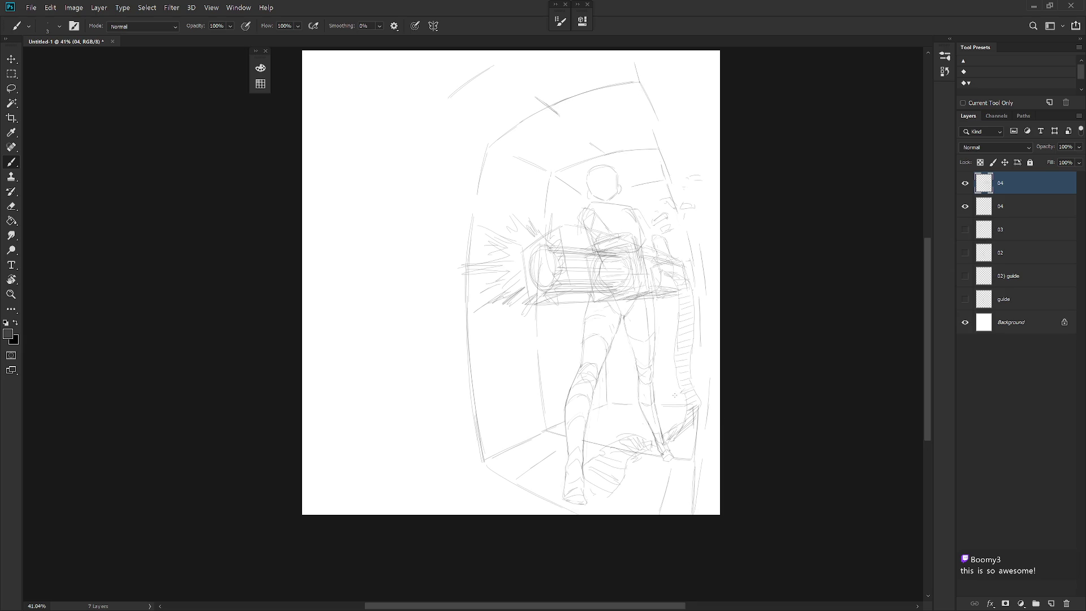
scroll(674, 396, "down", 2)
key("h")
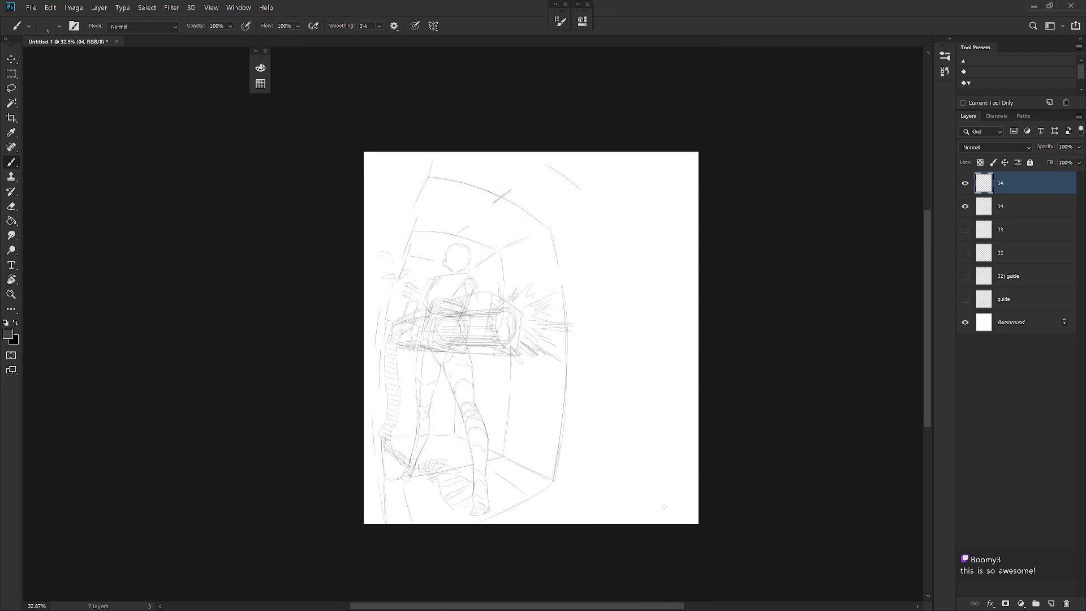
scroll(585, 478, "up", 1)
Lasso the trailing leg strokes and warp them into a curve pivoting from the leg's top
left_click_drag(600, 477, 603, 480)
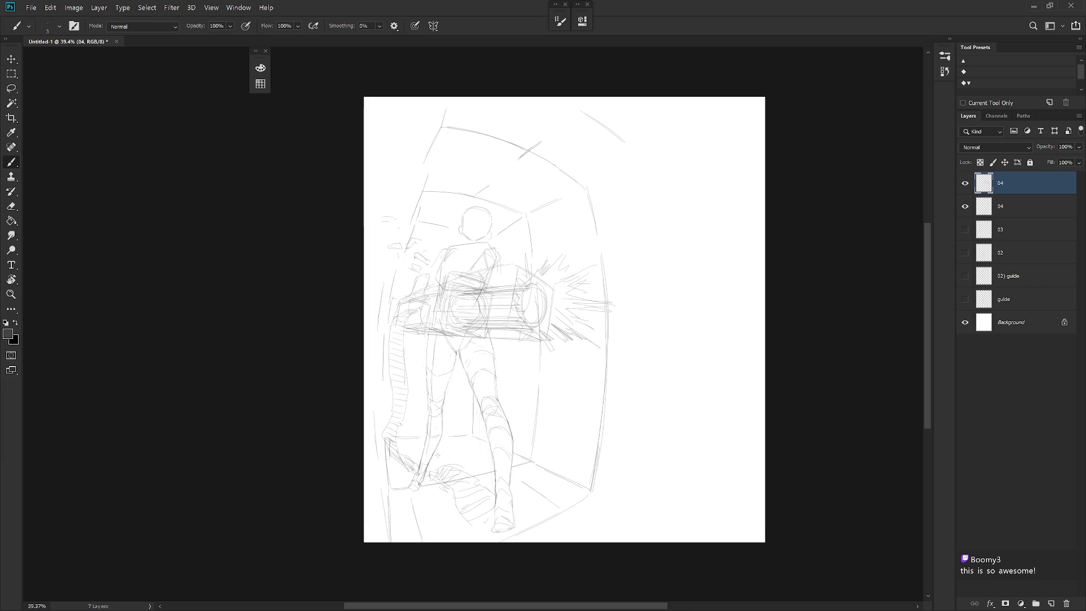
left_click_drag(448, 451, 464, 409)
key("l")
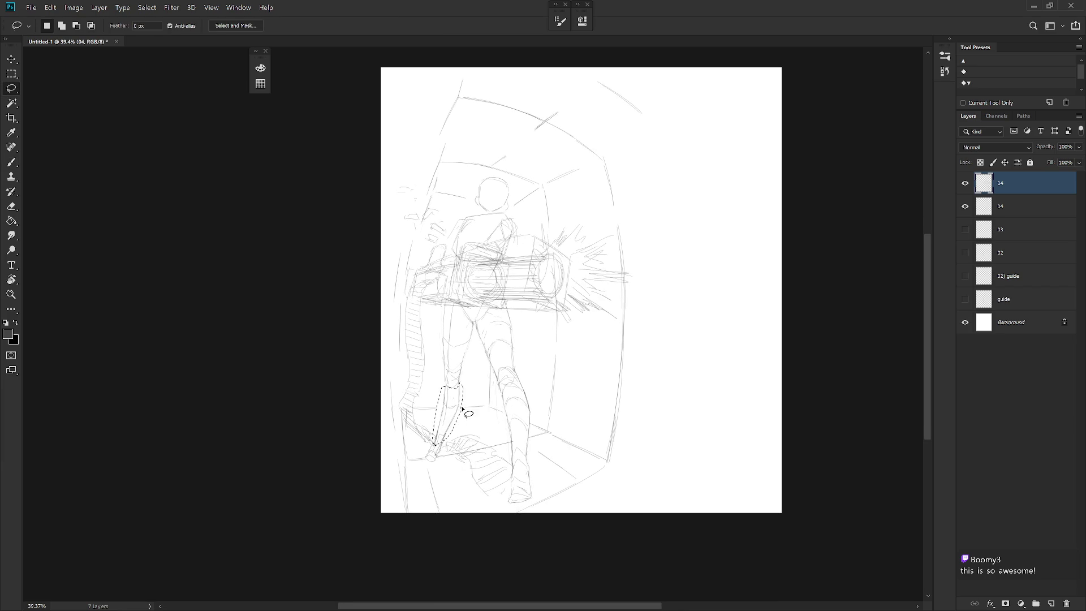
key("ctrl+t")
left_click_drag(454, 399, 454, 386)
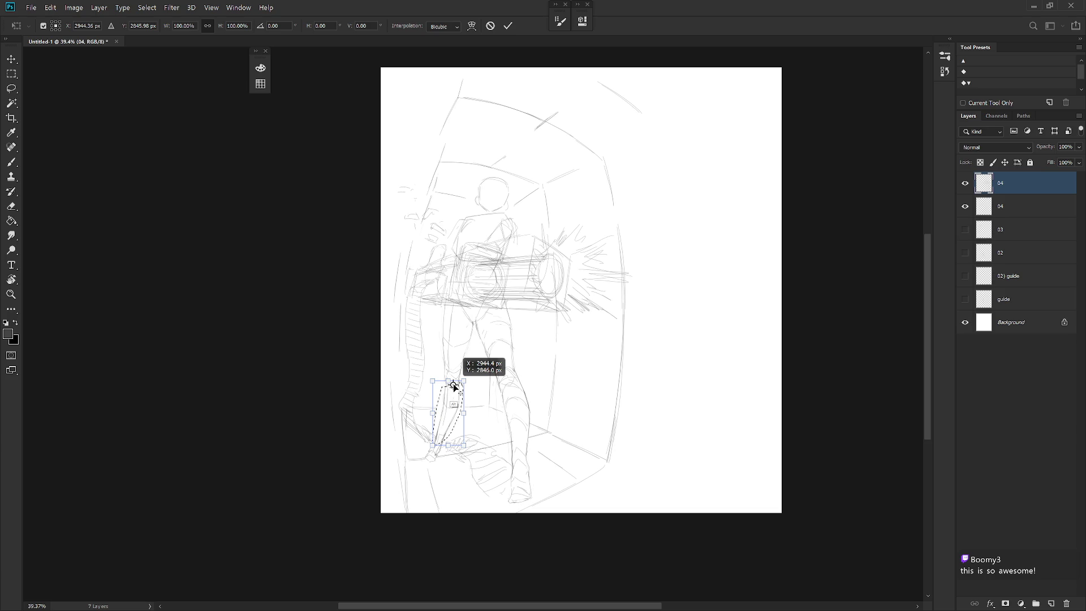
left_click(473, 26)
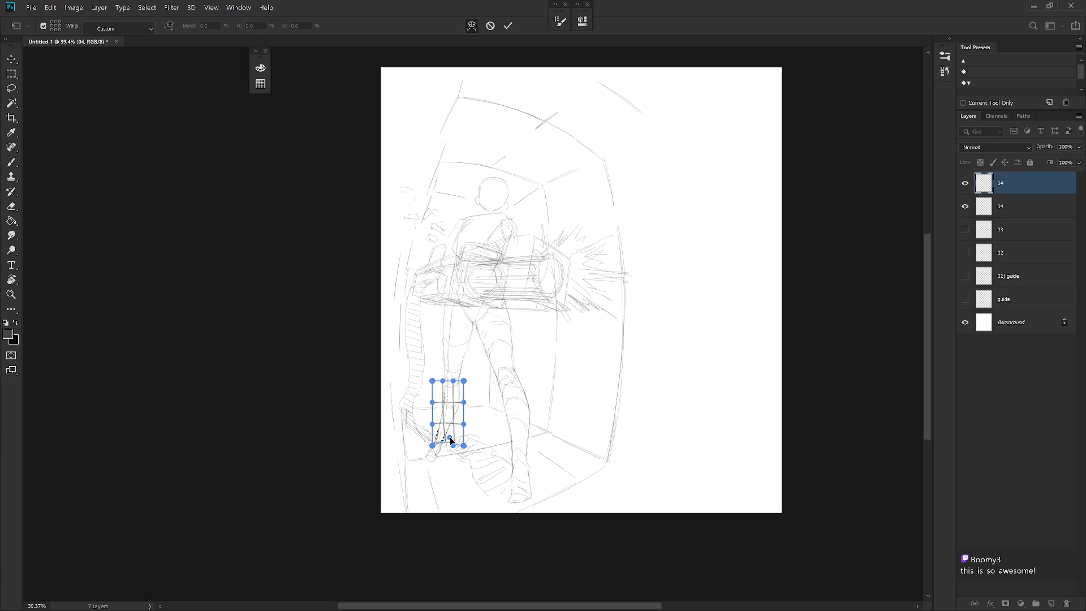
left_click_drag(449, 432, 458, 429)
key("Return")
Rotate the leg about 13 degrees around its top and shift the foot strokes to match
key("ctrl+t")
left_click_drag(448, 413, 451, 386)
left_click_drag(469, 450, 478, 451)
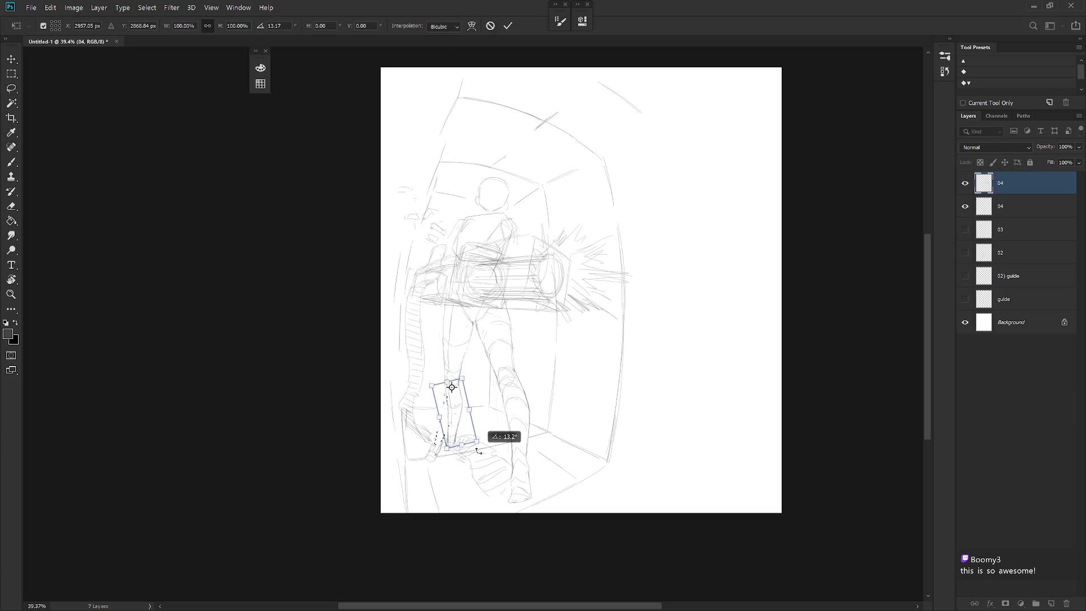
key("Return")
mouse_move(445, 455)
left_mouse_down()
mouse_move(442, 442)
mouse_move(443, 467)
mouse_move(450, 461)
left_mouse_up()
key("ctrl+t")
key("Return")
key("ctrl+d")
Touch up with eraser and brush, then reselect the leg and adjust it once more with Free Transform
key("e")
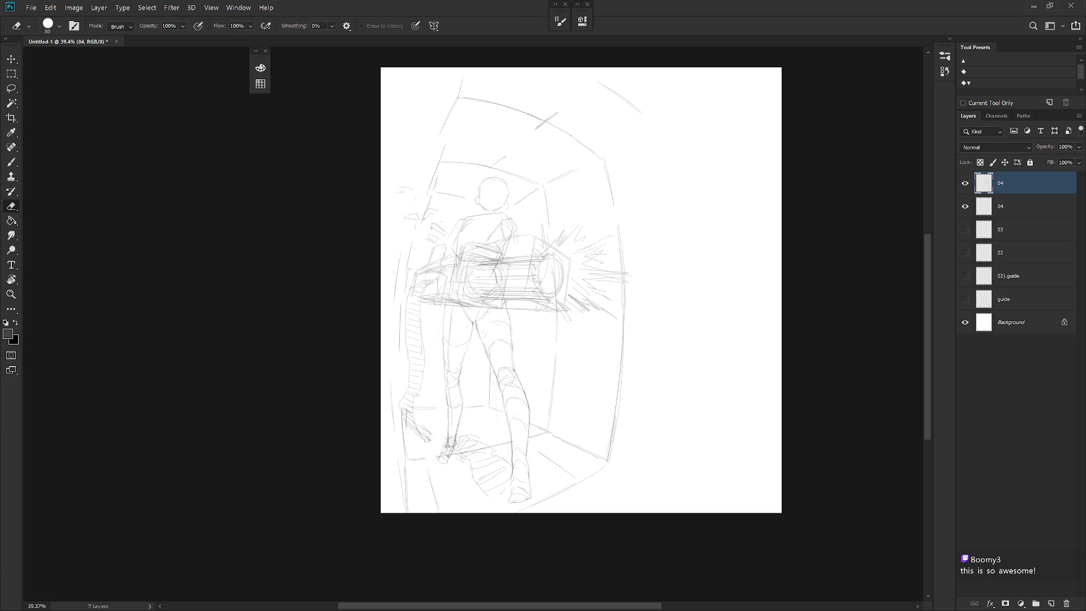
key("b")
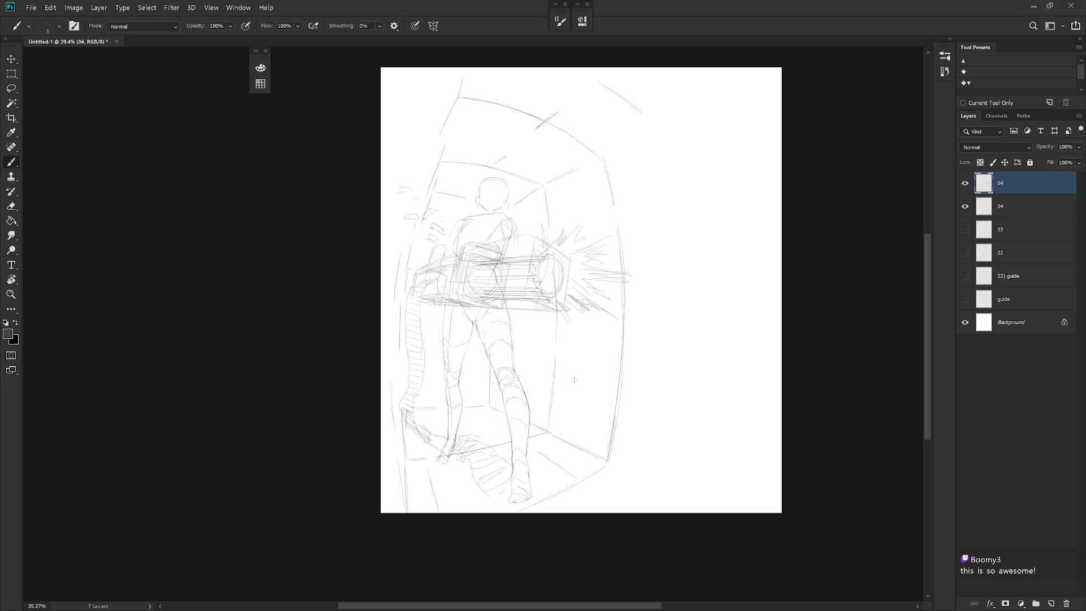
key("e")
key("b")
key("l")
mouse_move(465, 348)
left_mouse_down()
mouse_move(445, 482)
mouse_move(451, 464)
left_mouse_up()
left_click_drag(433, 406, 434, 408, "shift")
key("ctrl+t")
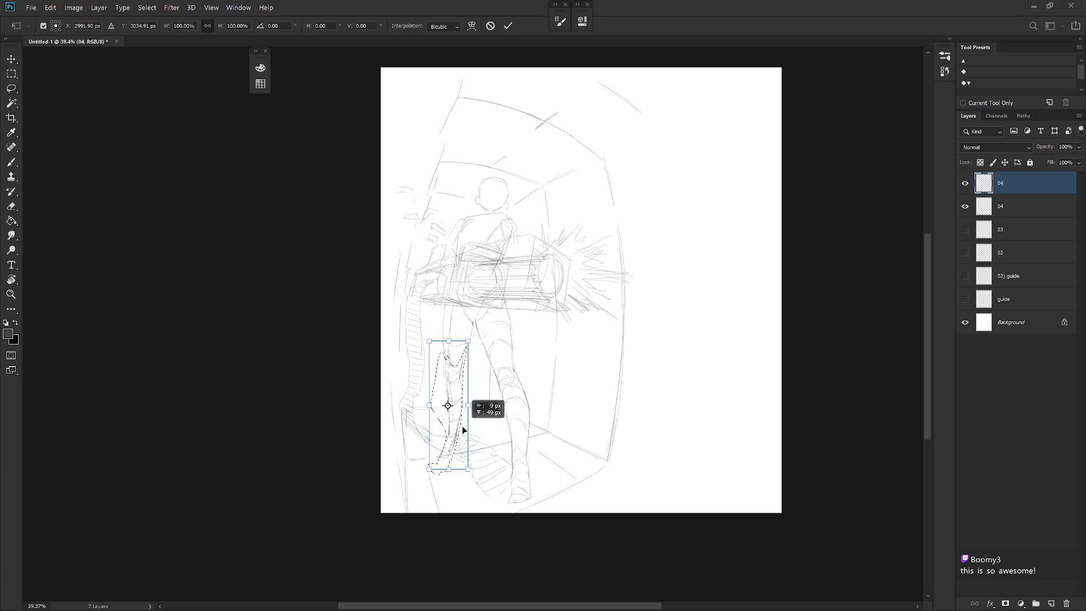
key("Return")
key("ctrl+d")
key("b")
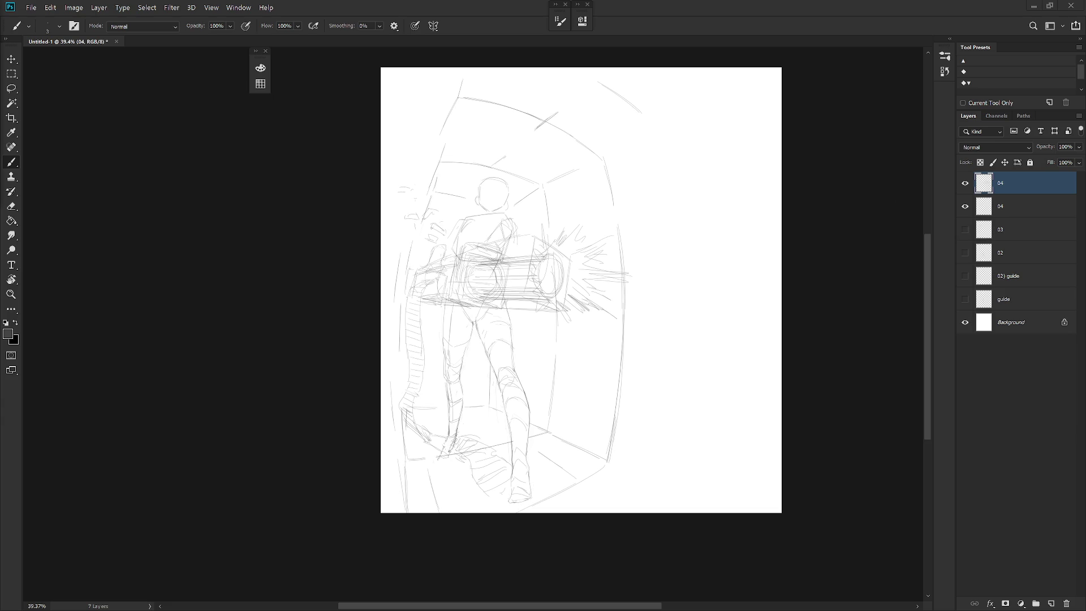
Unmirror the view, select both 04 layers and move the corridor sketch toward the left
key("ctrl+h")
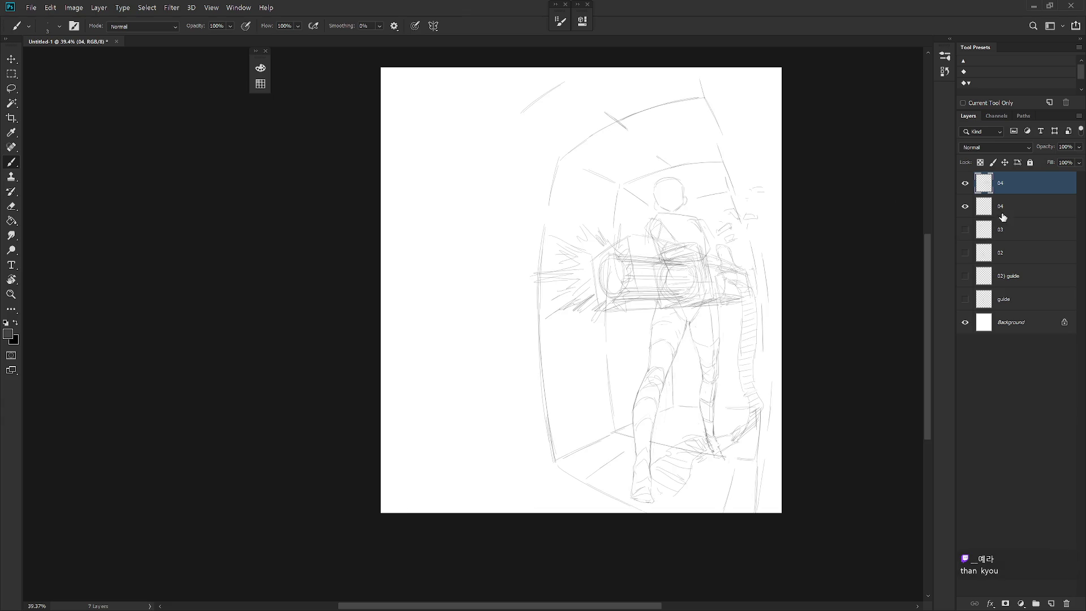
key("v")
left_click(1009, 207, "shift")
left_click_drag(687, 434, 556, 464)
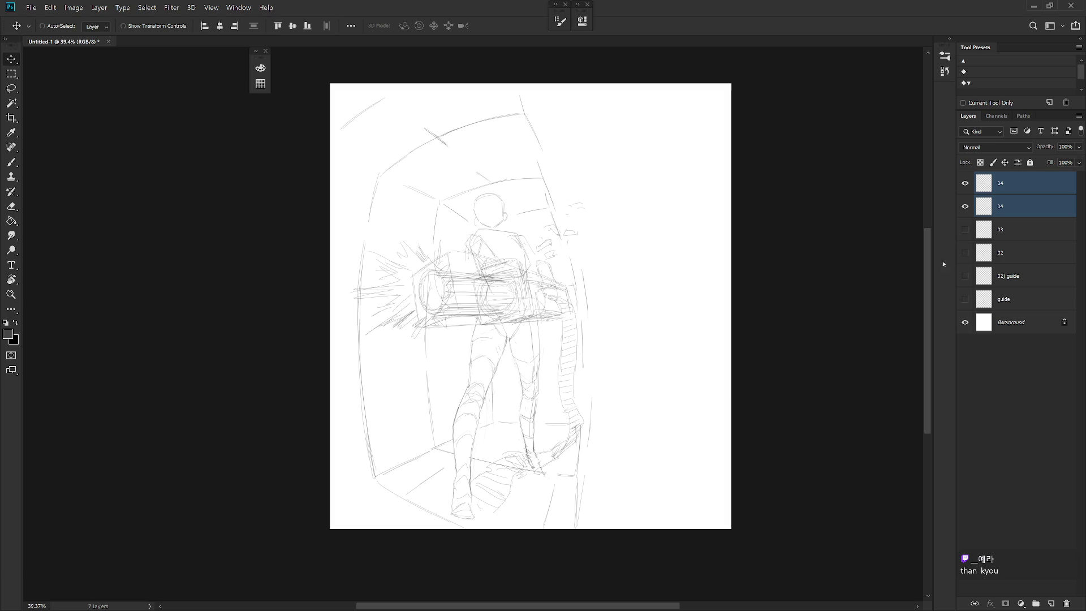
Show layer 02 and its guide layer and move the kicking figure sketch to the right
left_click(965, 253)
left_click(964, 276)
left_click(1009, 252)
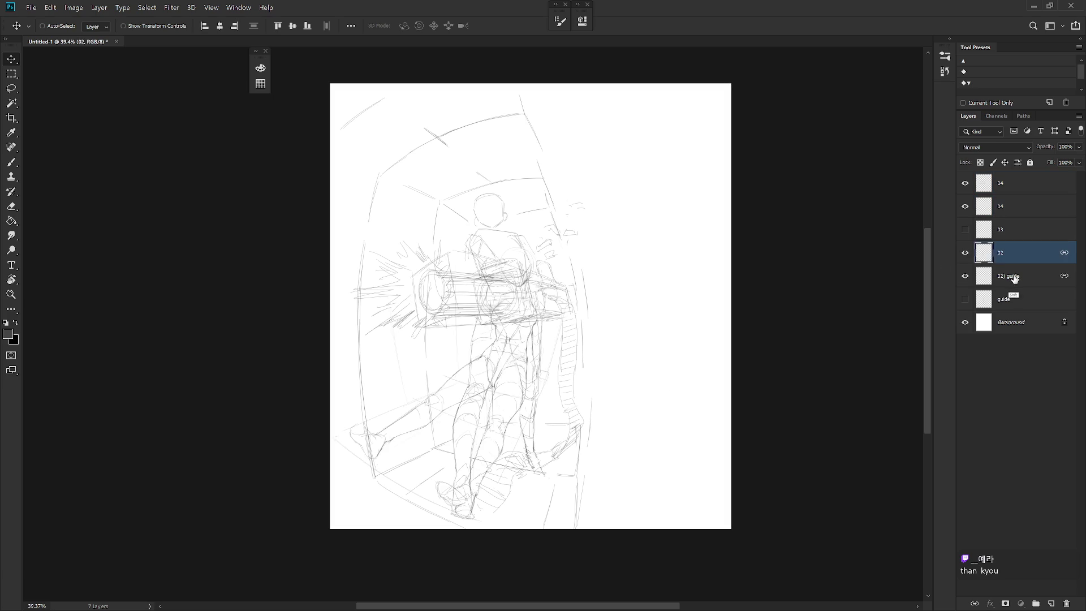
left_click(1010, 276, "shift")
mouse_move(584, 388)
left_mouse_down()
mouse_move(709, 388)
mouse_move(706, 234)
left_mouse_up()
Select both 04 layers, link them and nudge the corridor sketch up and left
left_click(1027, 184)
left_click(1027, 206, "shift")
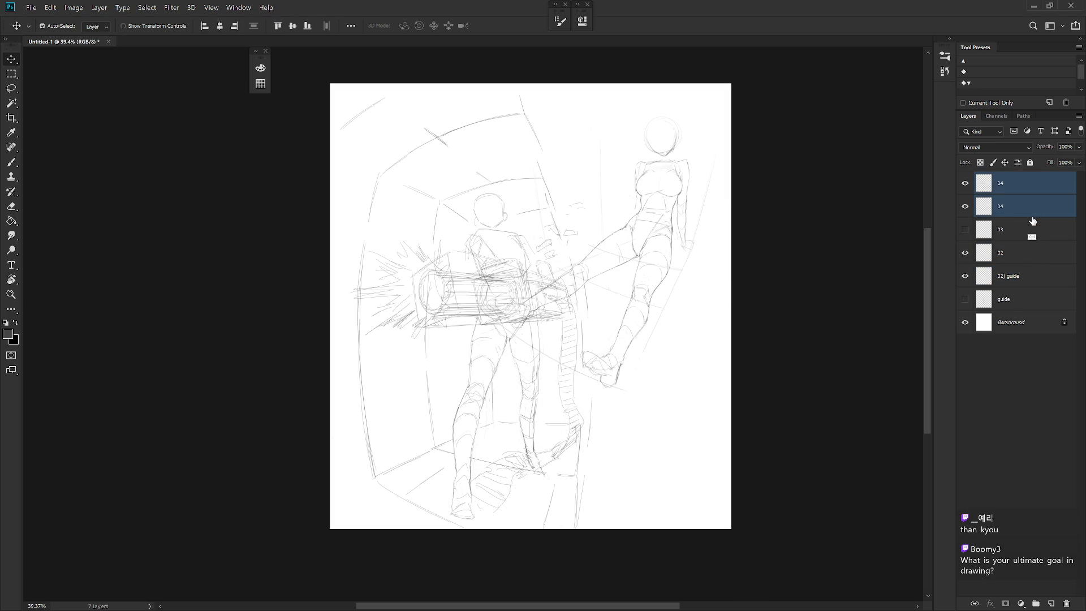
key("ctrl+t")
key("Return")
left_click(975, 603)
left_click_drag(636, 488, 633, 480)
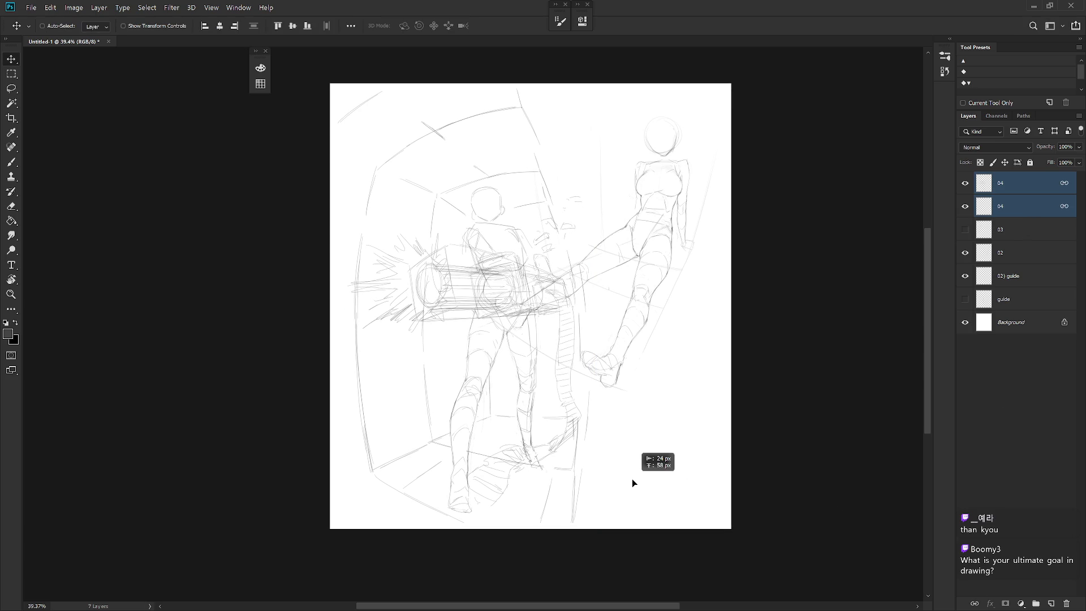
Check each 04 layer's transform bounds in turn and nudge the corridor sketch slightly
left_click(1041, 188)
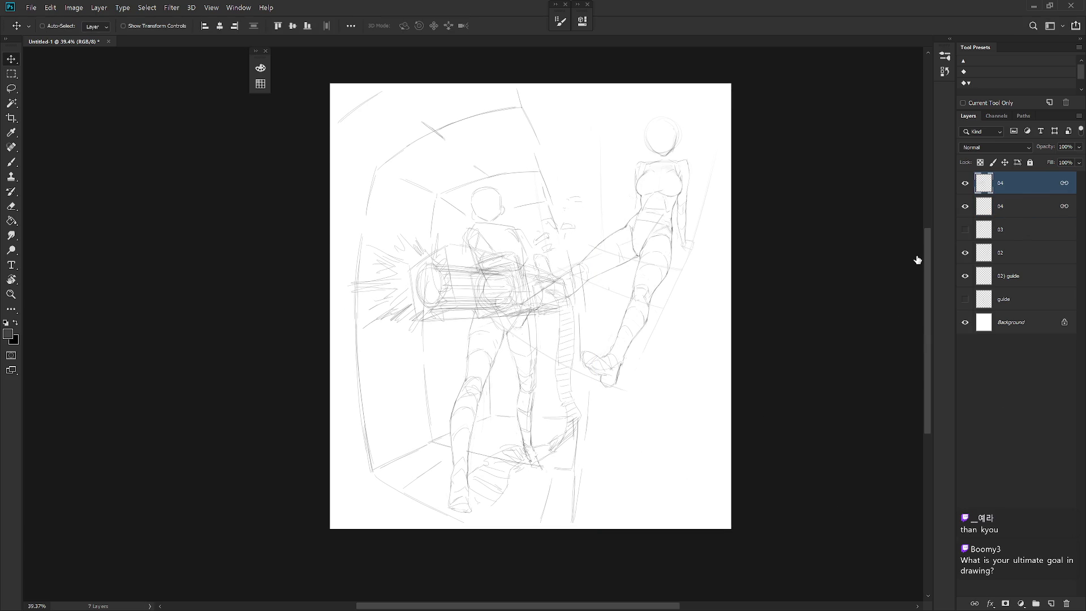
double_click(1035, 183)
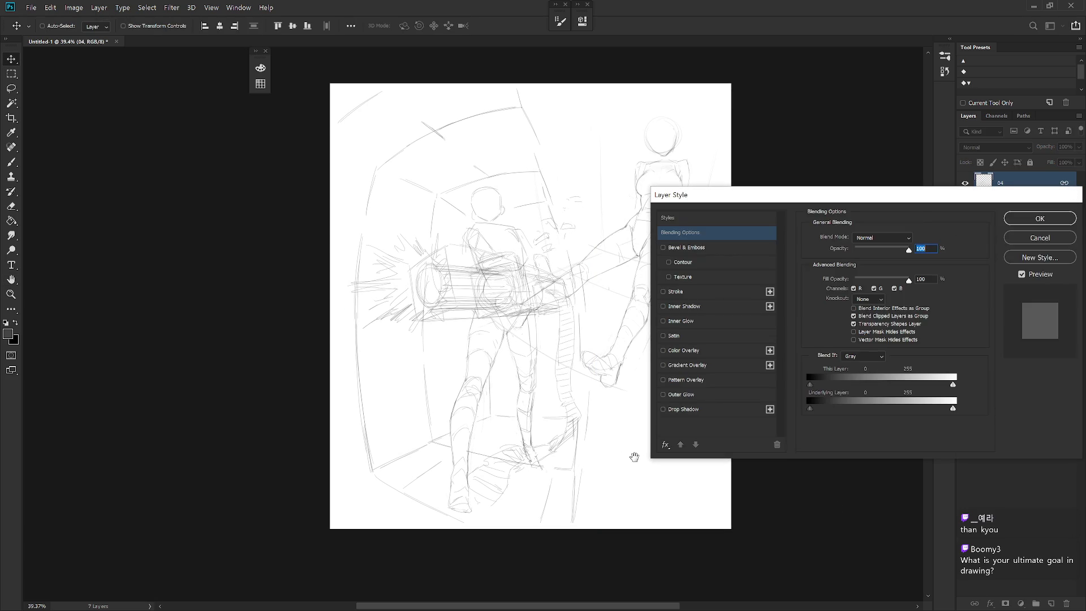
key("Escape")
key("ctrl+t")
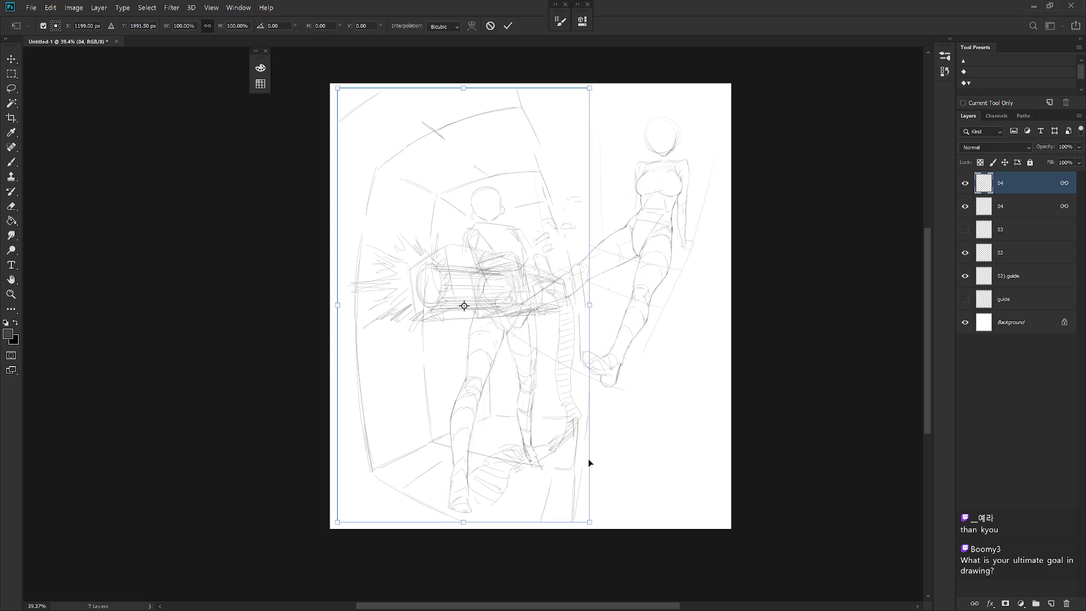
key("Escape")
left_click(1018, 213)
key("ctrl+t")
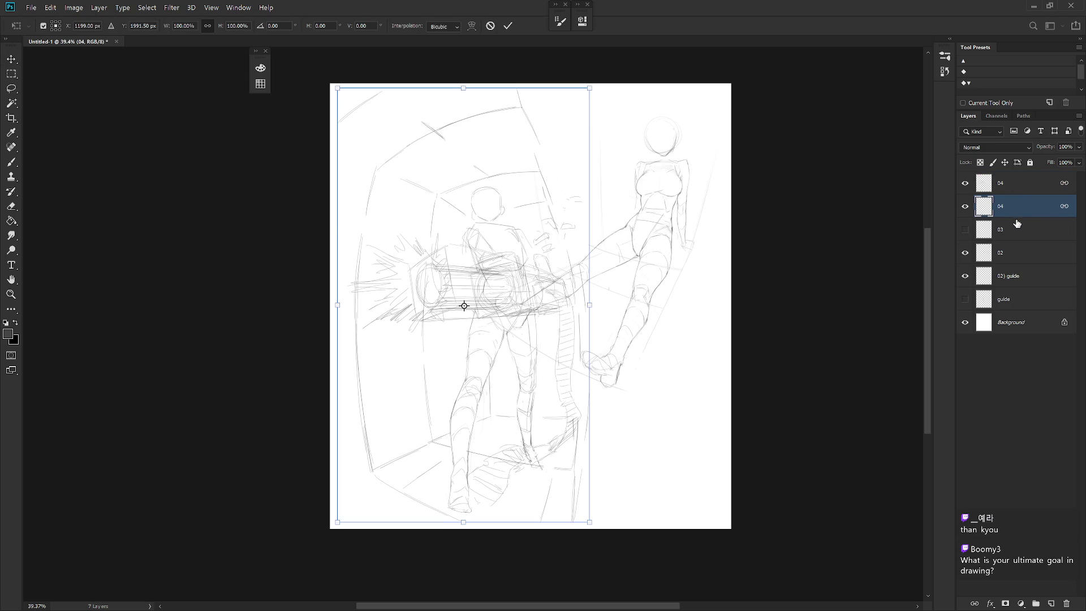
key("Return")
left_click_drag(575, 467, 570, 466)
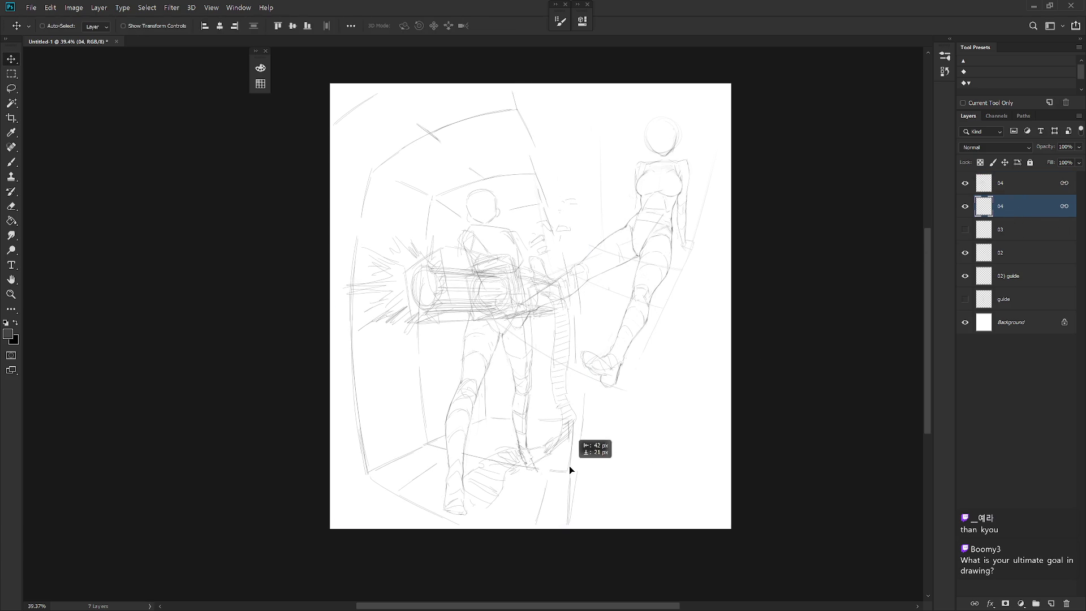
Select the 02 layers and bring up Image > Canvas Size for the 3600×4000 canvas
left_click(1029, 252)
left_click(1022, 277, "shift")
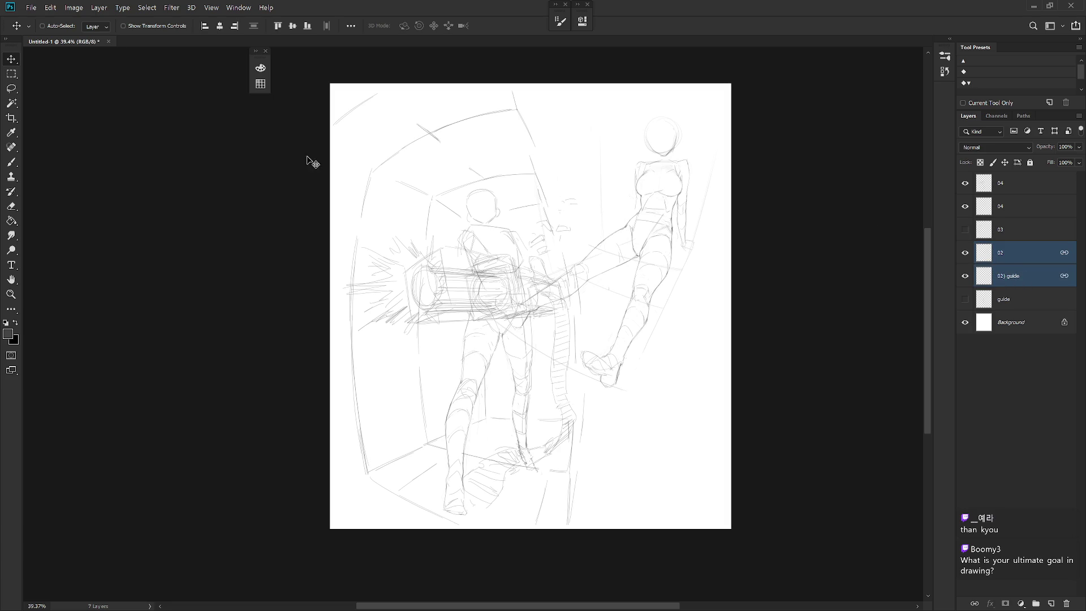
left_click(68, 8)
left_click(93, 103)
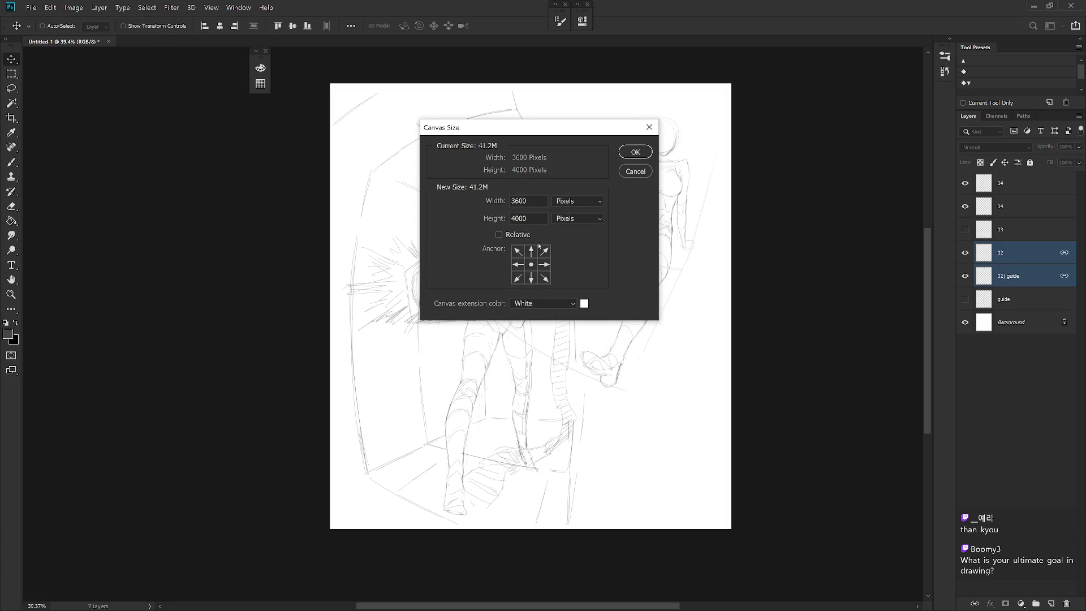
Enlarge the canvas height anchored at the centre and fit the taller canvas on screen
left_click(531, 266)
double_click(539, 216)
type("6000")
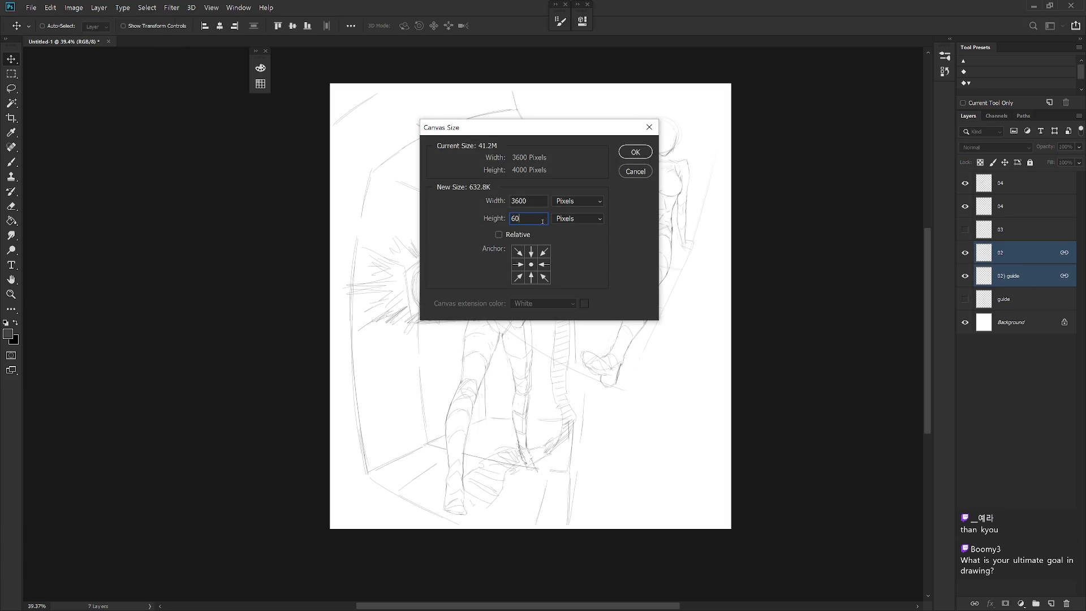
key("Return")
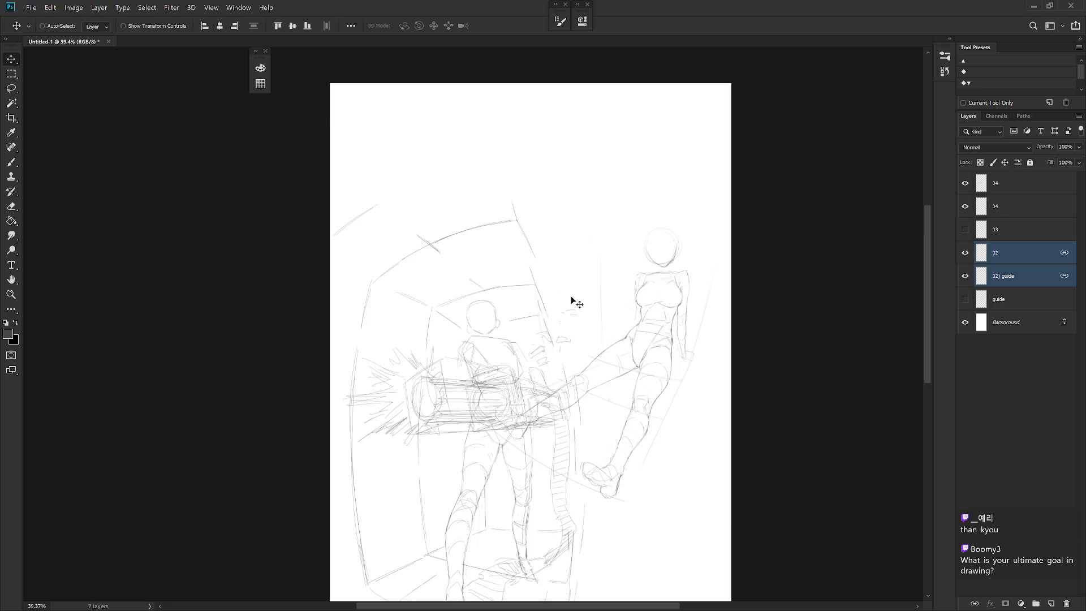
key("ctrl+0")
Move the gunner sketch up the page and the reclining figure lower and slightly right
left_click(1017, 206)
left_click_drag(597, 458, 596, 388)
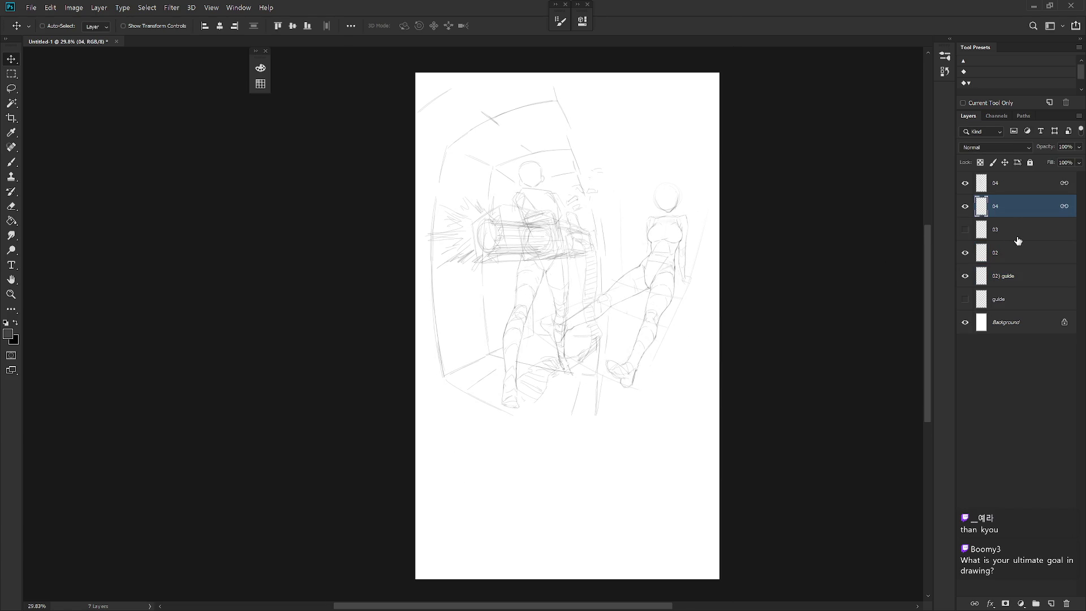
left_click(1010, 252)
left_click_drag(654, 378, 642, 486)
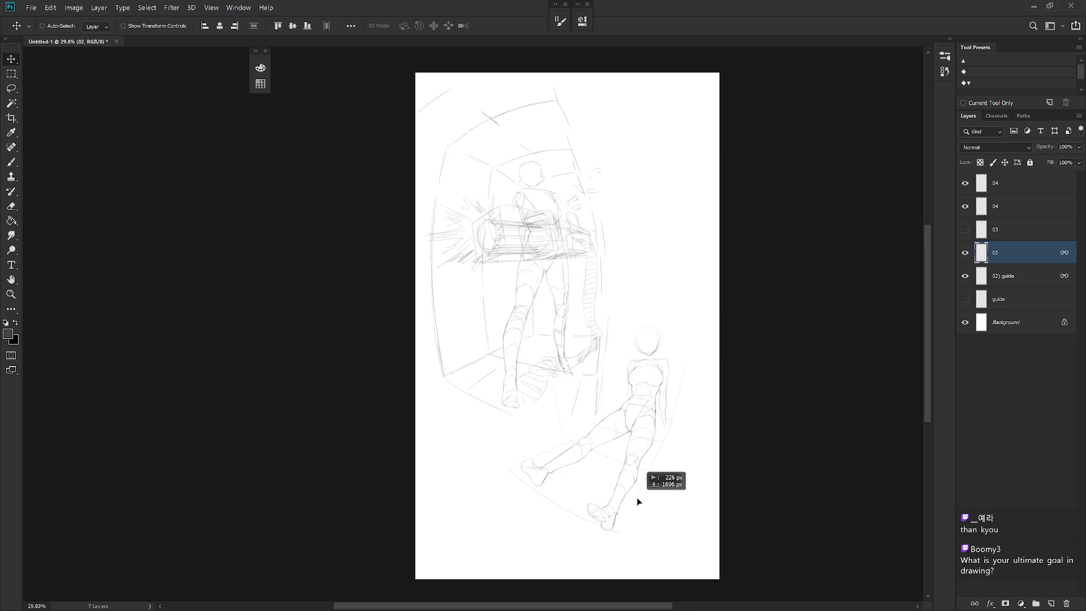
left_click_drag(645, 456, 672, 457)
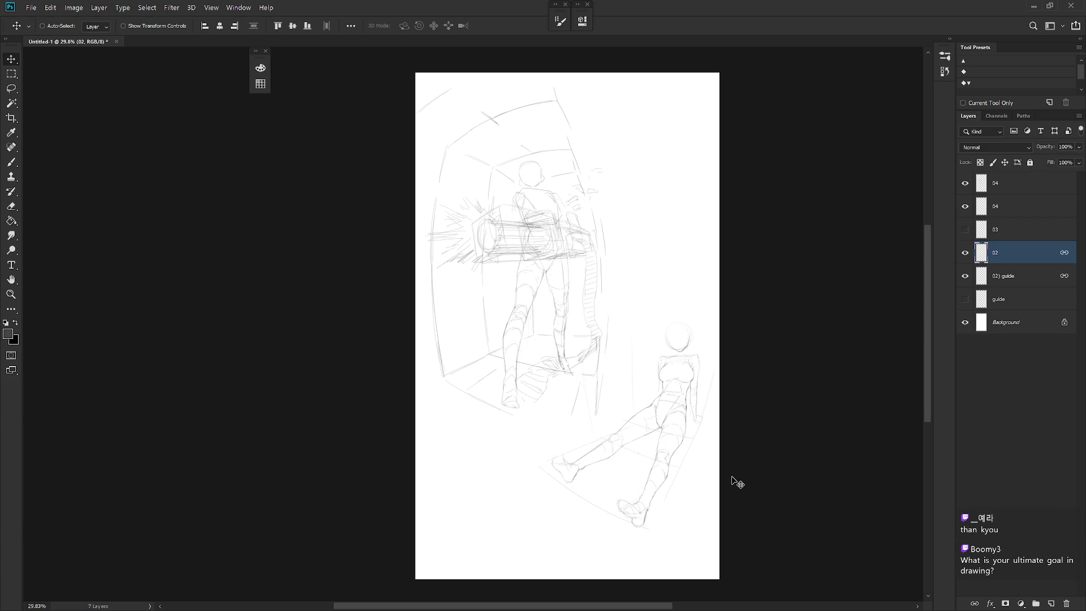
Reveal layer 03 and move the standing girl to the upper right
left_click(965, 229)
left_click(1019, 230)
left_click_drag(519, 360, 696, 283)
scroll(667, 342, "up", 2)
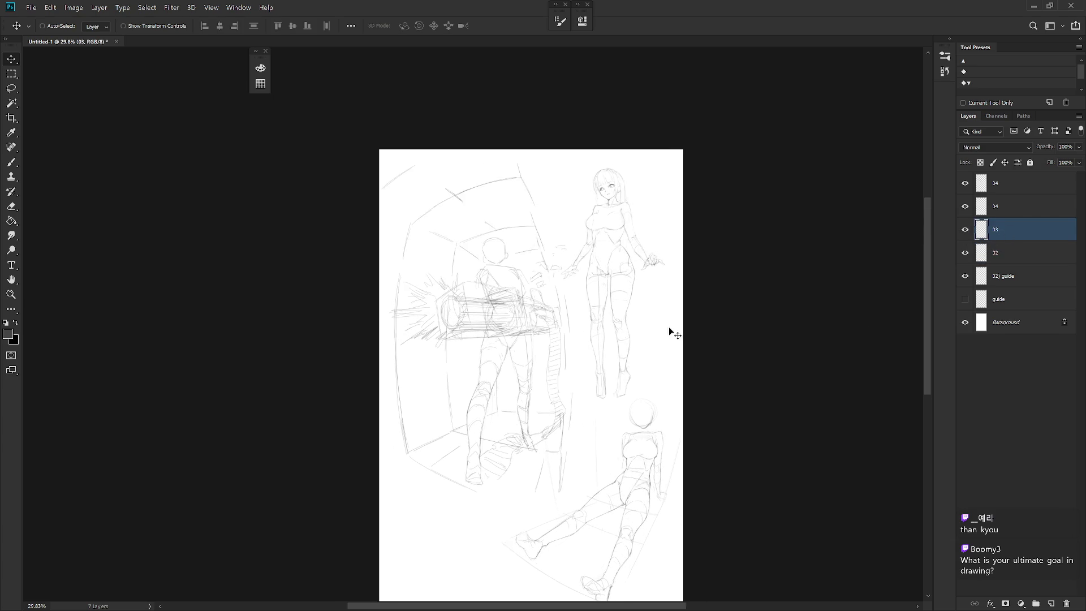
scroll(650, 189, "up", 2)
scroll(656, 226, "up", 2)
scroll(633, 159, "up", 5)
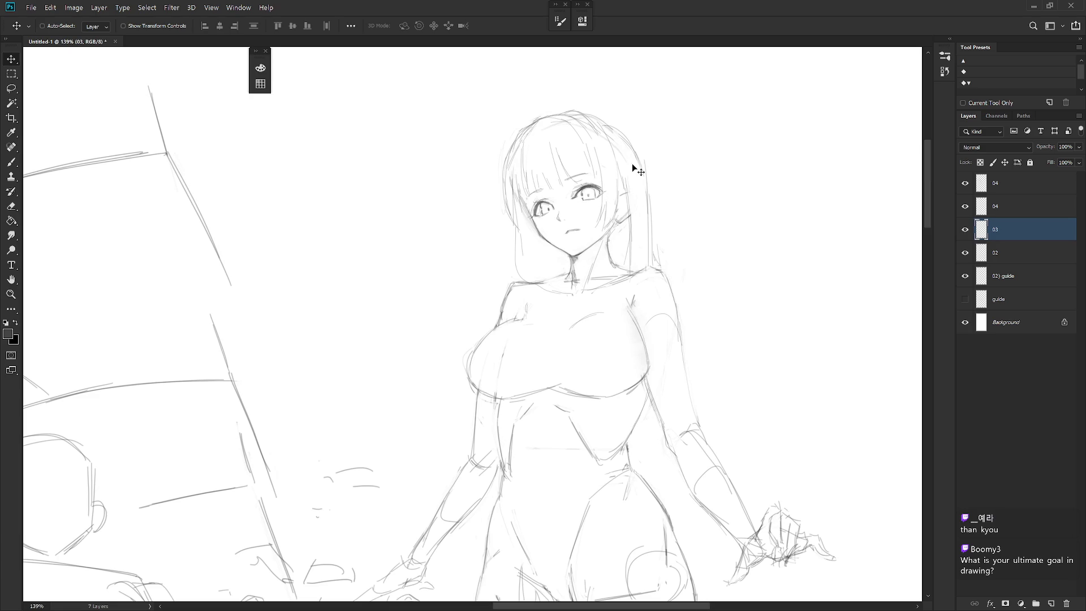
Lasso the standing girl's head, scale it to about 95% and settle it onto her neck
key("l")
left_click_drag(623, 228, 629, 273)
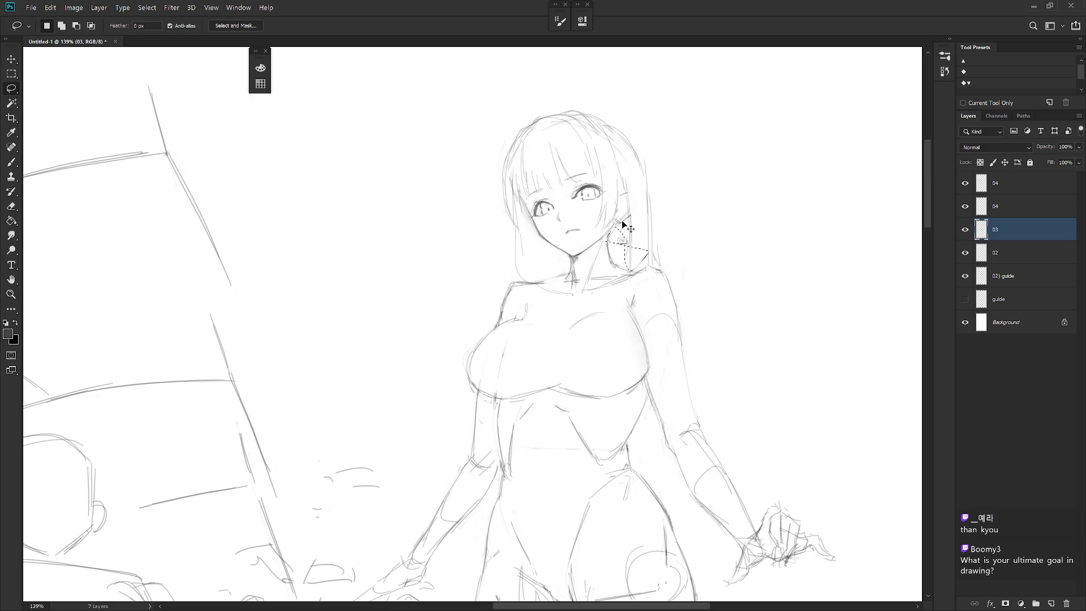
mouse_move(603, 240)
left_mouse_down()
mouse_move(669, 268)
mouse_move(514, 96)
mouse_move(505, 256)
mouse_move(527, 239)
mouse_move(567, 273)
mouse_move(587, 254)
left_mouse_up()
key("ctrl+t")
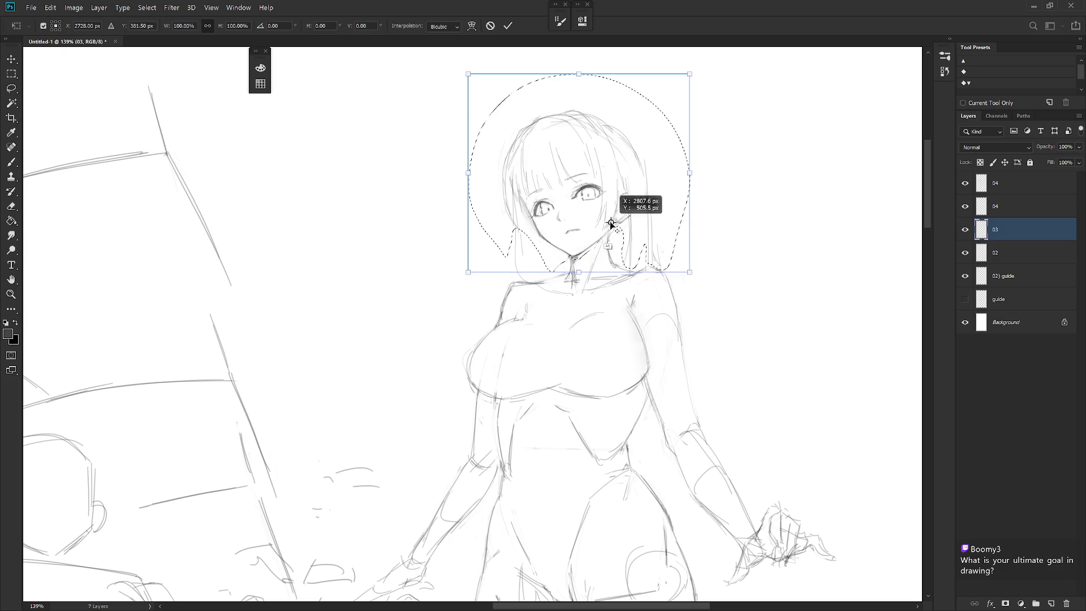
left_click_drag(689, 74, 685, 83, "alt")
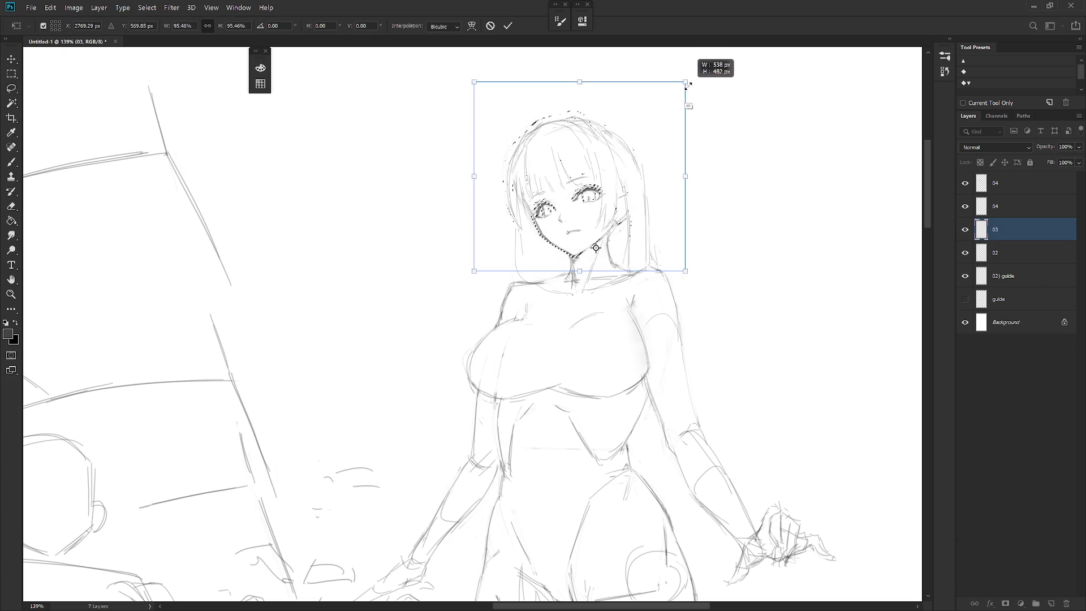
left_click_drag(628, 211, 630, 212)
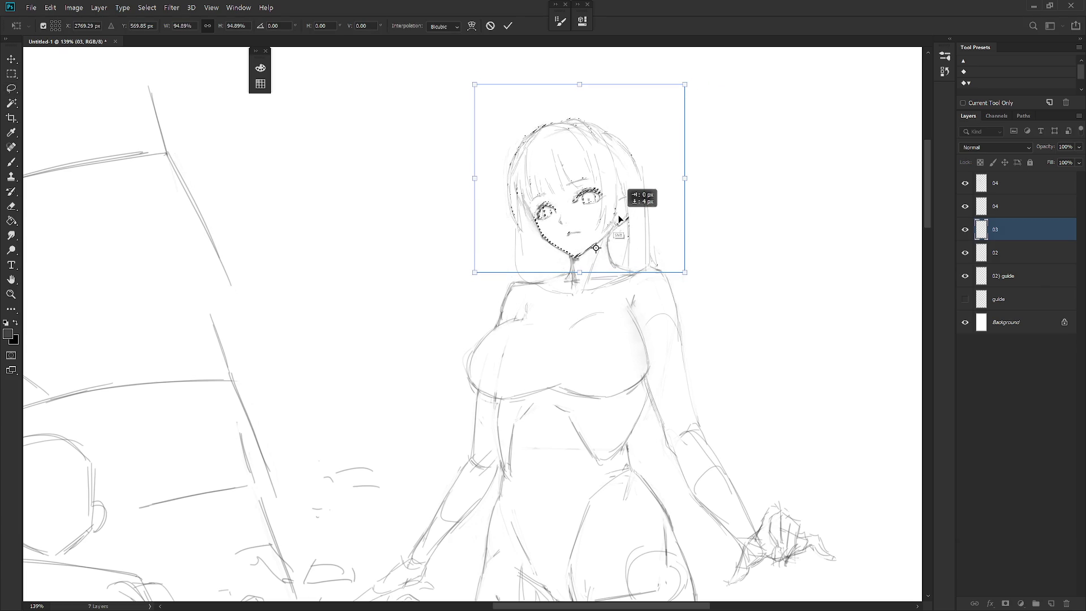
key("Return")
key("ctrl+d")
key("b")
scroll(654, 340, "down", 3)
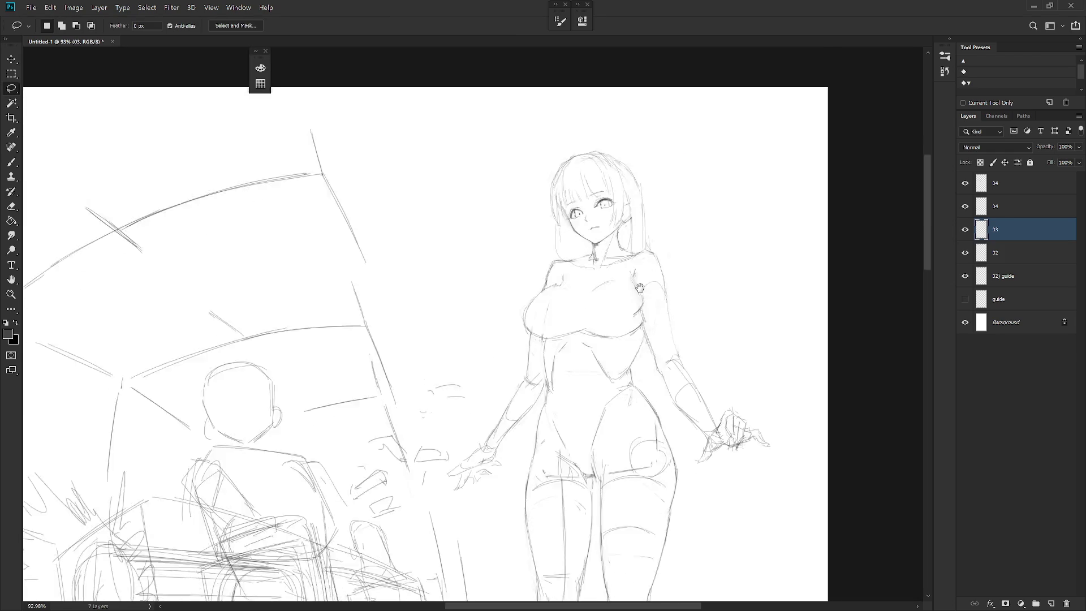
scroll(602, 239, "down", 2)
scroll(603, 240, "down", 1)
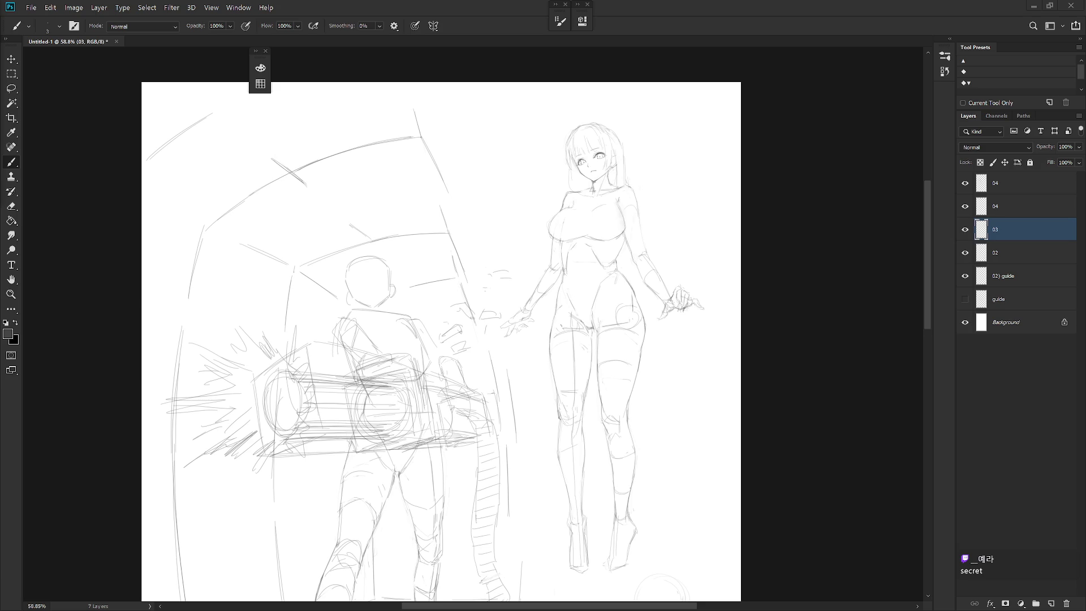
scroll(761, 228, "down", 3)
scroll(761, 228, "down", 3)
Nudge the standing girl slightly right, then mirror the canvas view horizontally
key("v")
left_click_drag(586, 283, 602, 280)
scroll(612, 220, "up", 1)
left_click_drag(613, 219, 657, 254)
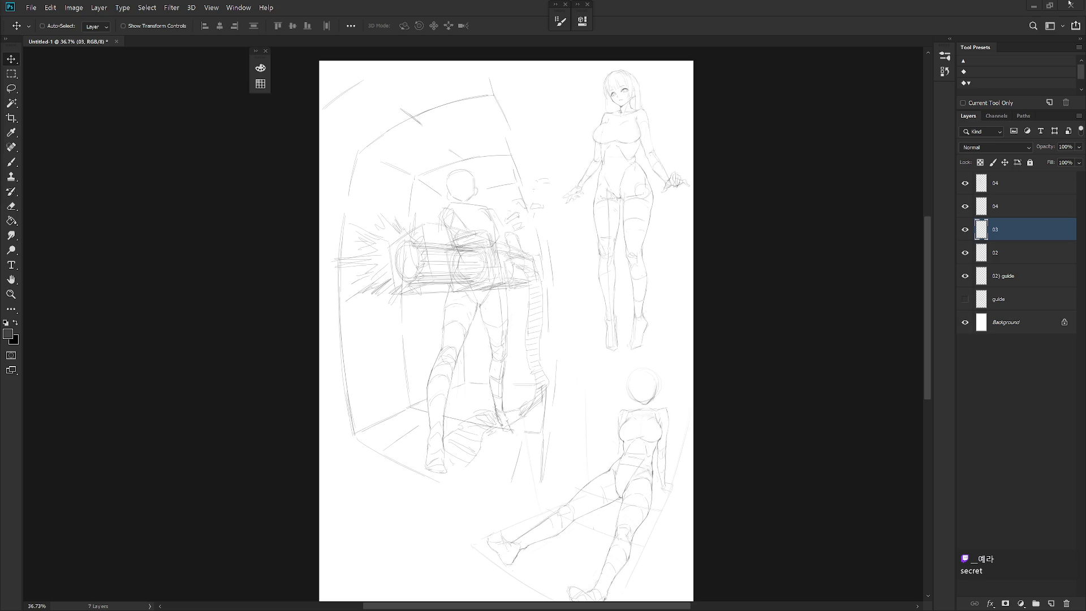
key("h")
scroll(563, 253, "up", 3)
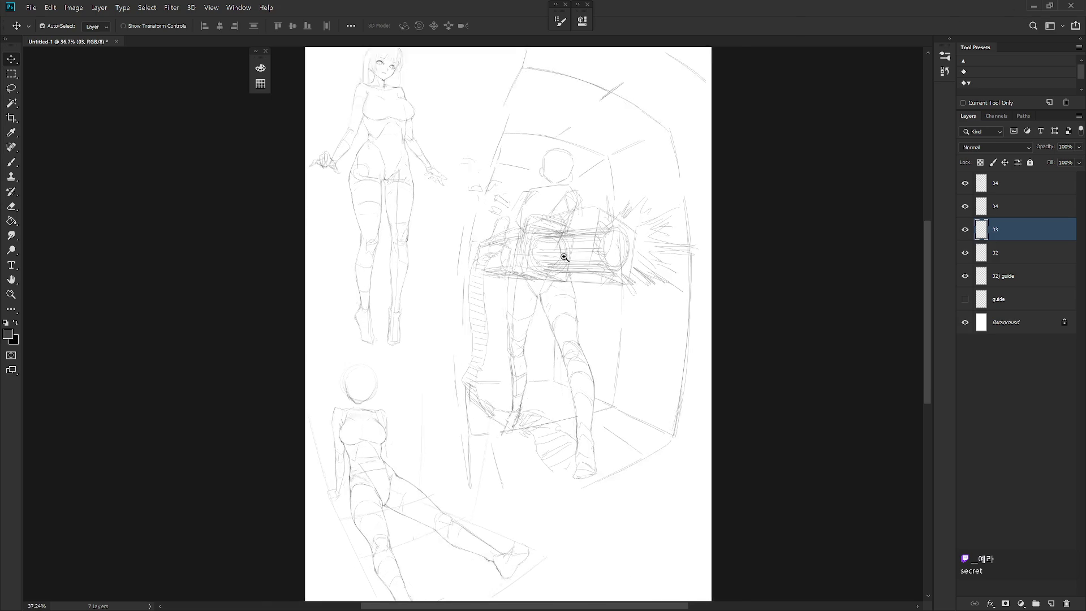
key("b")
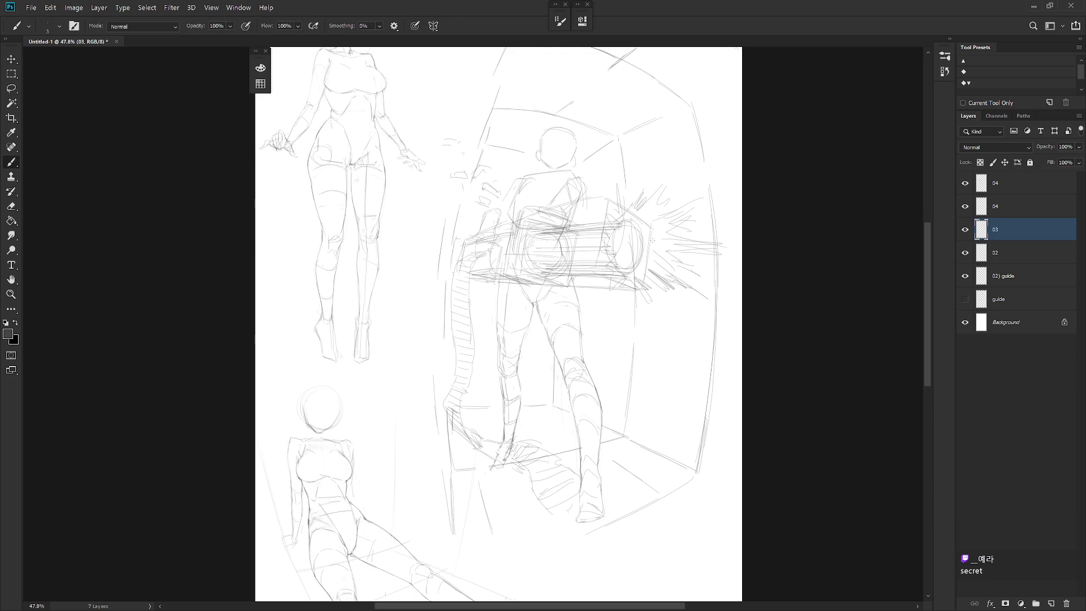
Lasso the gunner's lower foot on the top 04 layer
left_click(1013, 206)
key("l")
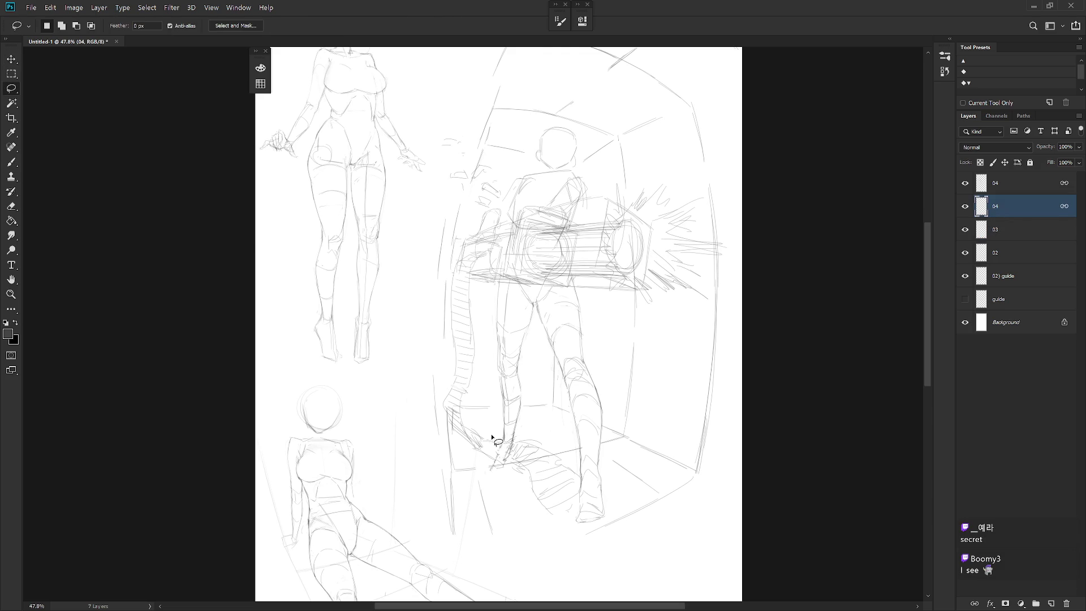
left_click_drag(505, 463, 485, 469)
key("alt+bracketright")
mouse_move(518, 438)
left_mouse_down()
mouse_move(586, 480)
mouse_move(577, 500)
left_mouse_up()
key("ctrl+d")
key("ctrl+t")
key("Return")
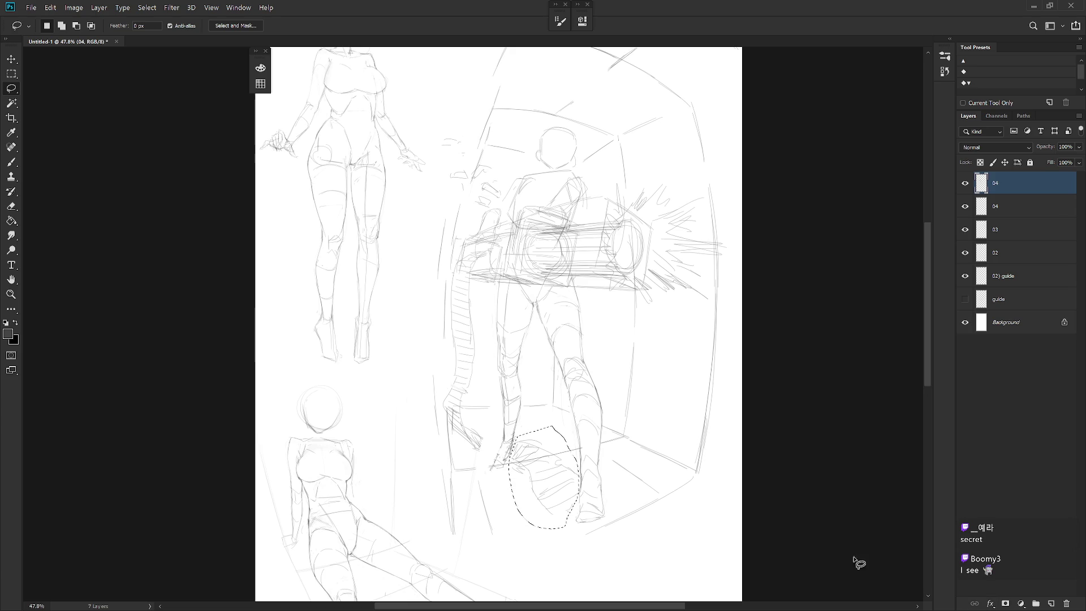
Move the selected foot higher, then redraw its lines and add a faint leg stroke
key("ctrl+t")
left_click_drag(556, 492, 564, 471)
key("Return")
key("ctrl+d")
key("b")
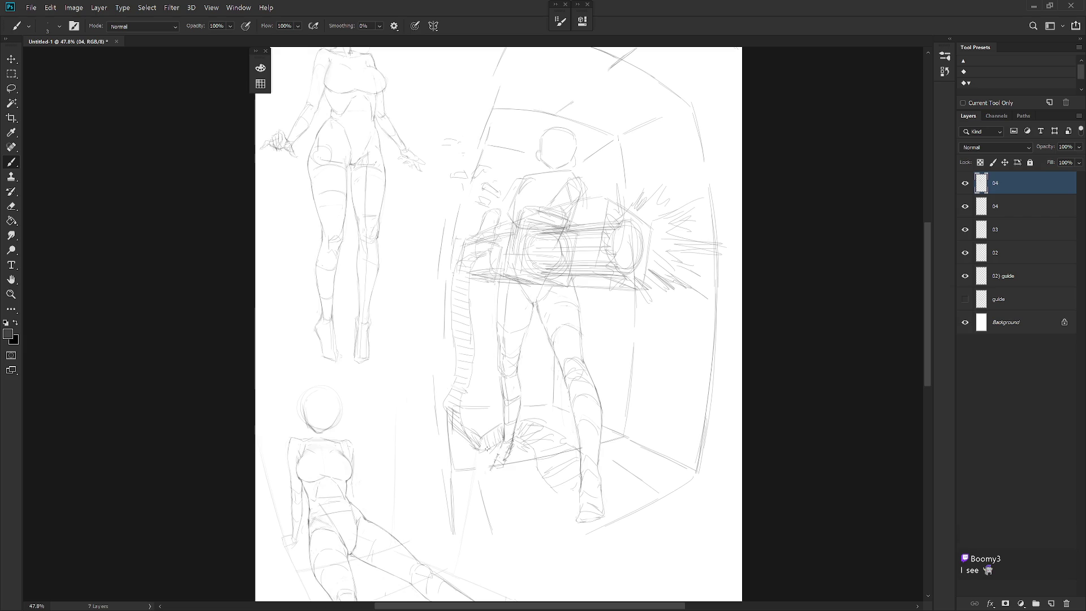
left_click_drag(472, 431, 458, 417)
left_click_drag(472, 334, 472, 361)
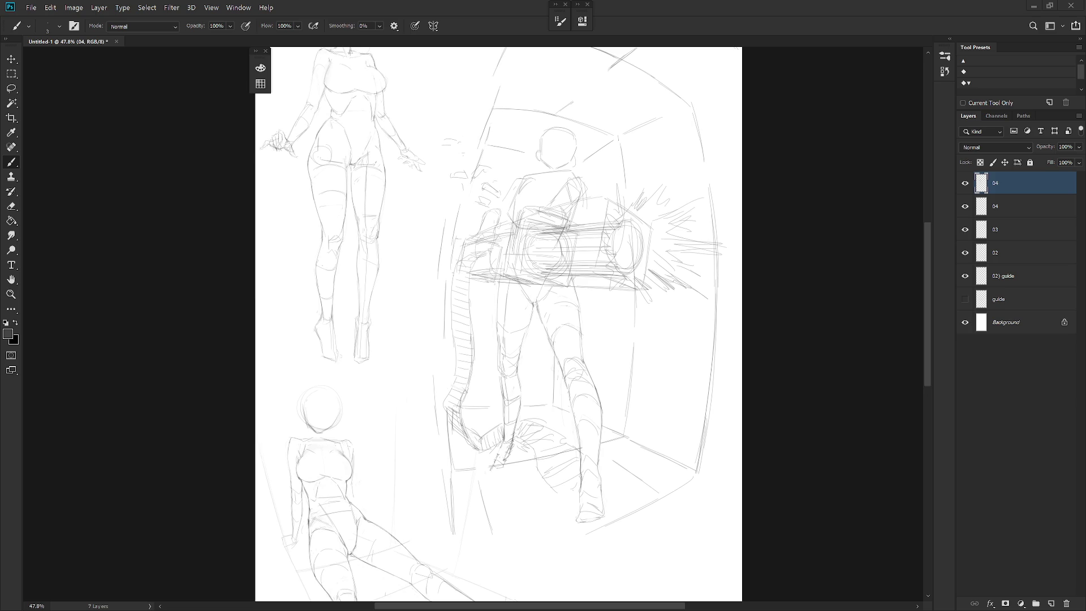
key("r")
Tilt the view and refine the gunner's chin and neck lines, adjusting the head strokes
left_click_drag(694, 280, 589, 298)
scroll(590, 298, "up", 2)
scroll(645, 325, "up", 1)
key("b")
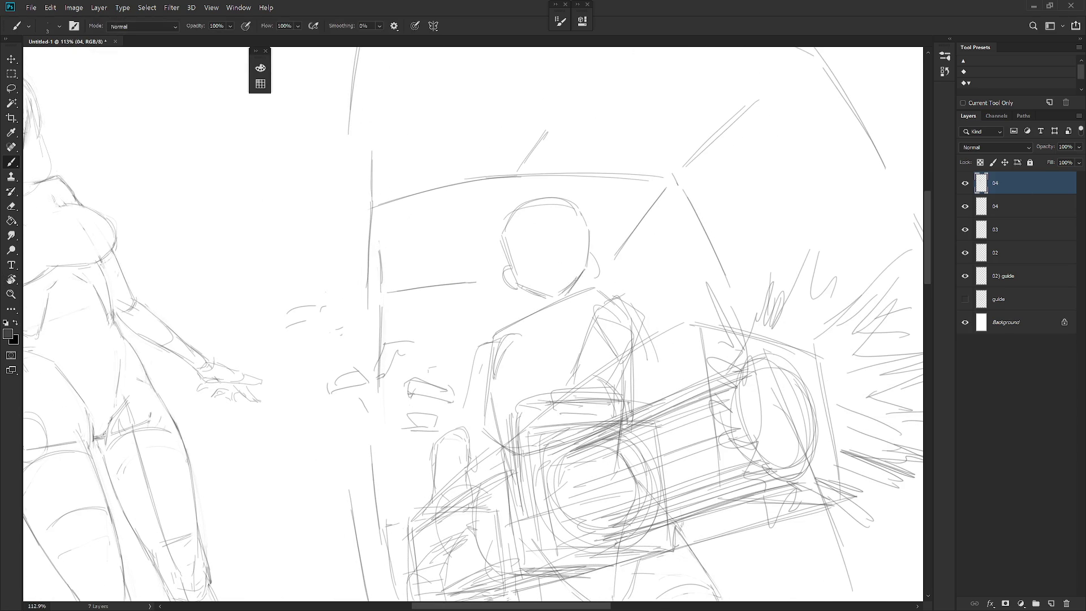
left_click_drag(540, 296, 560, 301)
key("ctrl")
key("r")
left_click_drag(574, 246, 567, 331)
key("ctrl+t")
key("Return")
key("b")
left_click_drag(515, 374, 516, 395)
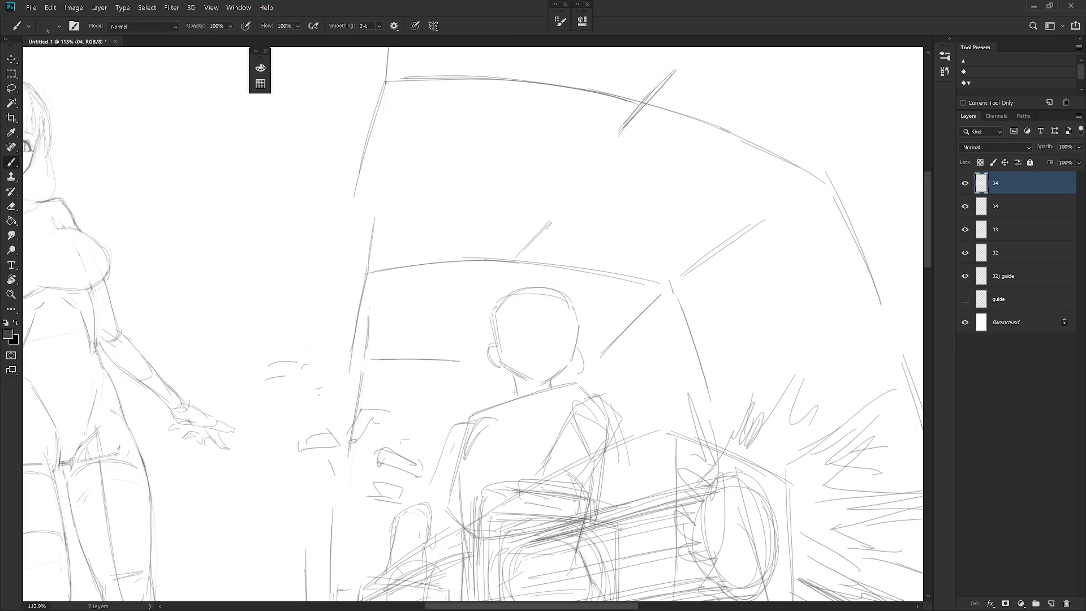
Reset the view upright and unmirrored and recentre the corridor sketch
key("ctrl+0")
scroll(521, 385, "up", 2)
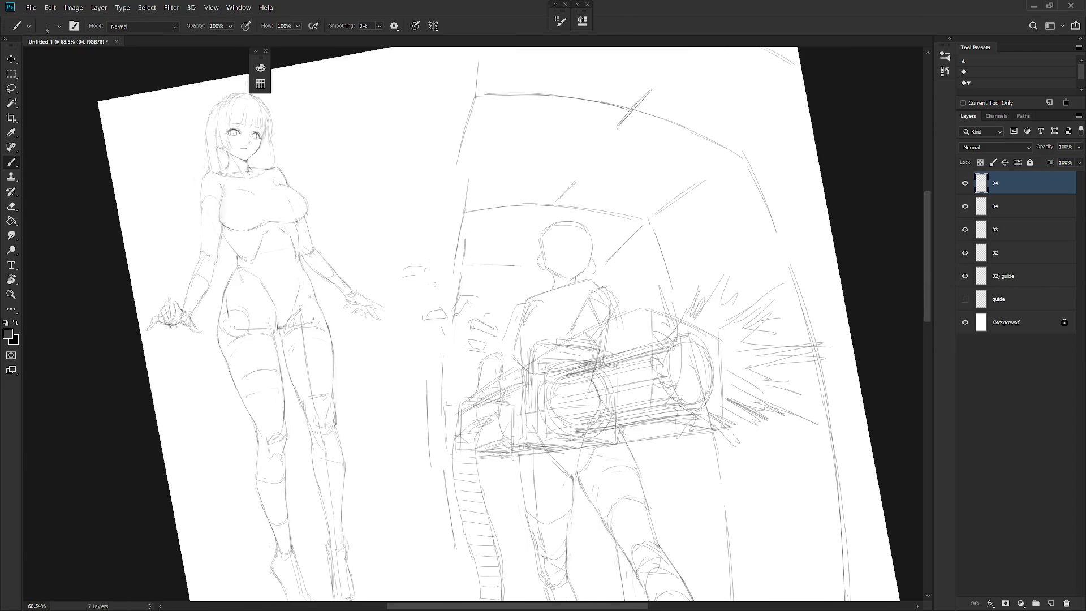
key("Escape")
key("ctrl+shift+h")
left_click_drag(626, 443, 670, 337)
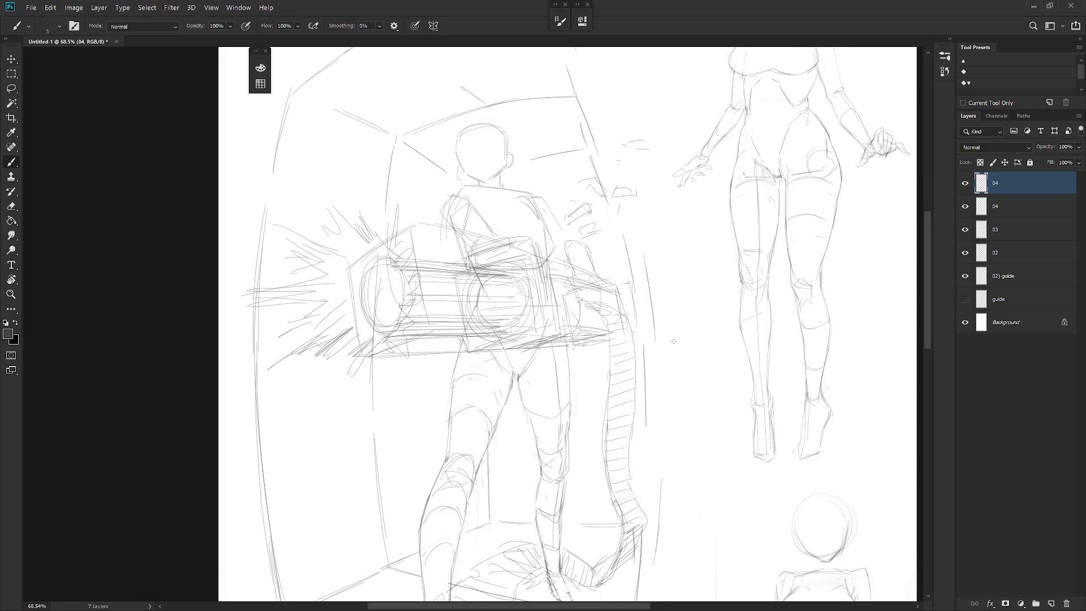
scroll(650, 432, "down", 2)
left_click_drag(669, 421, 652, 397)
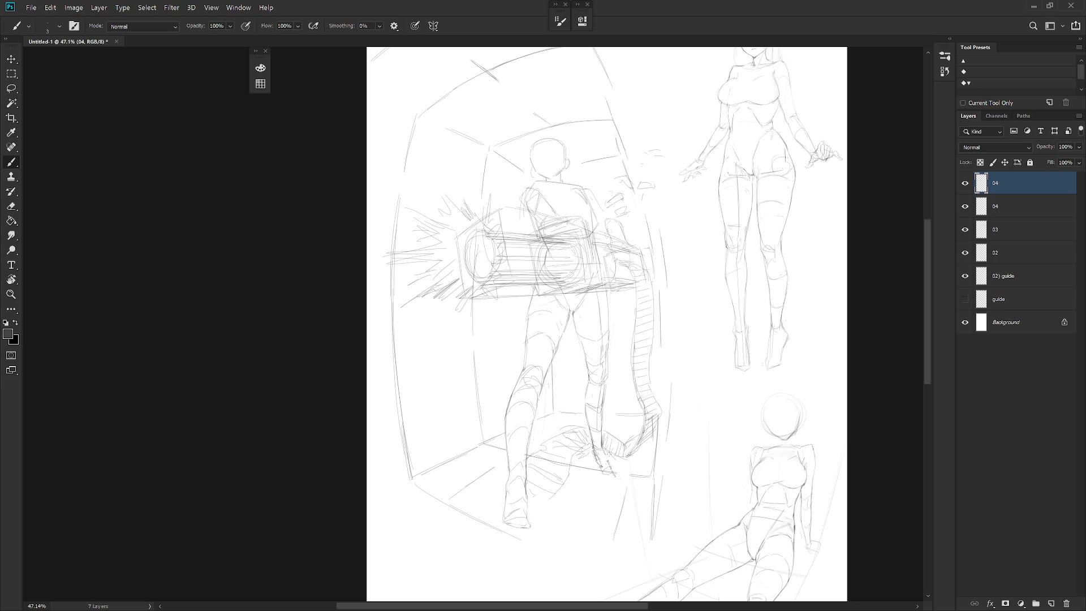
Lasso and delete the muzzle blast lines at the gun's left end
key("l")
mouse_move(453, 313)
left_mouse_down()
mouse_move(503, 210)
mouse_move(376, 321)
left_mouse_up()
key("Delete")
key("ctrl+d")
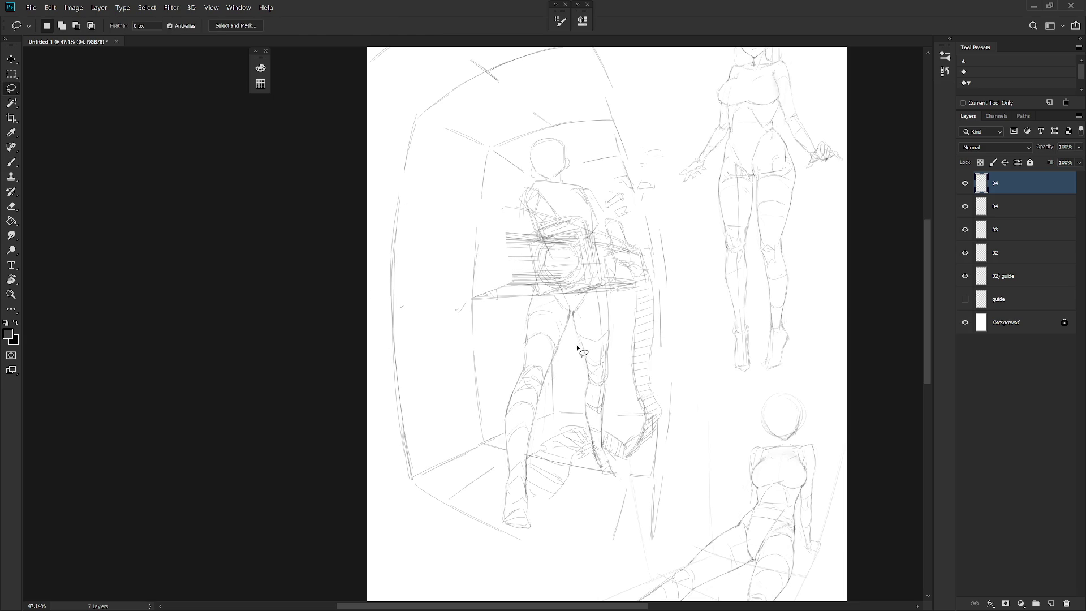
key("b")
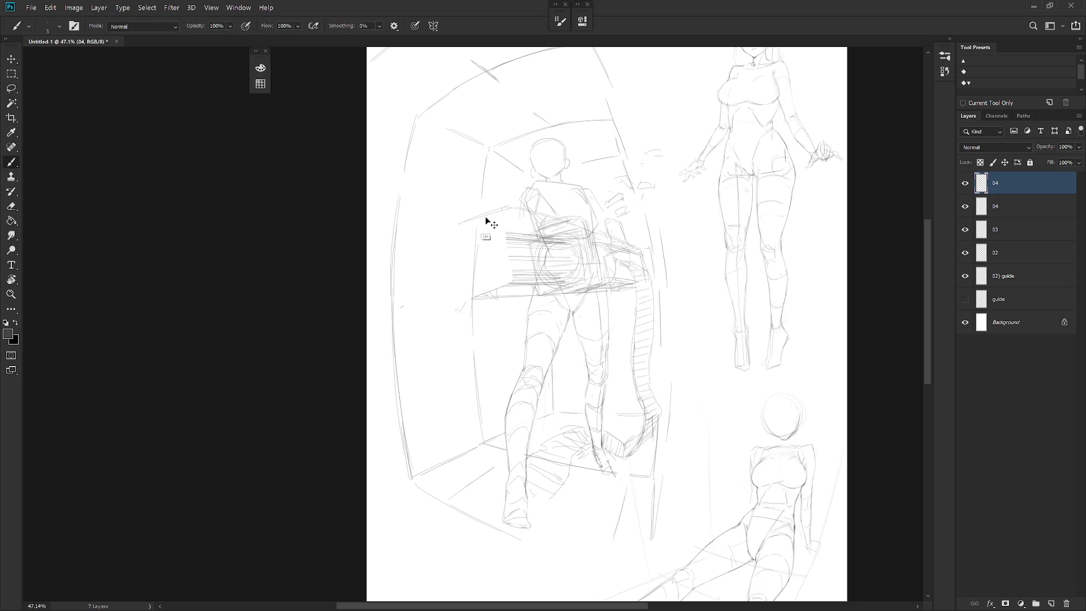
Hatch shading across the gunner's shoulders, back and torso
left_click_drag(456, 228, 526, 208)
left_click_drag(532, 273, 517, 214)
left_click_drag(475, 298, 528, 284)
mouse_move(459, 307)
left_mouse_down()
mouse_move(455, 246)
mouse_move(458, 292)
mouse_move(526, 286)
left_mouse_up()
Touch up the hip strokes and delete the left end of the torso hatching
key("e")
key("b")
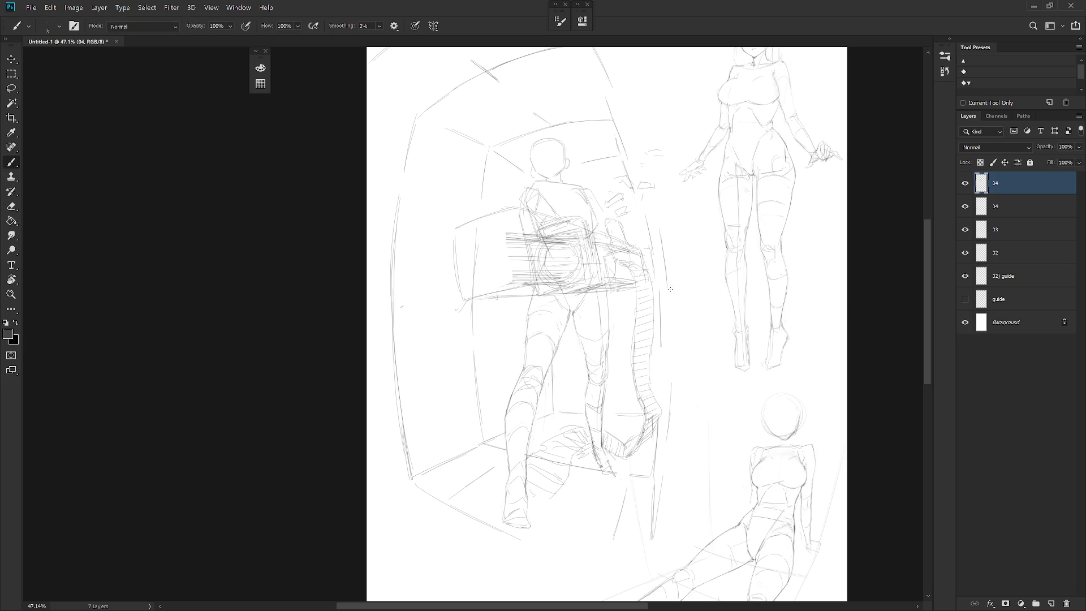
key("e")
left_click_drag(579, 293, 601, 285)
key("b")
key("l")
left_click_drag(513, 224, 509, 254)
key("Delete")
key("ctrl+d")
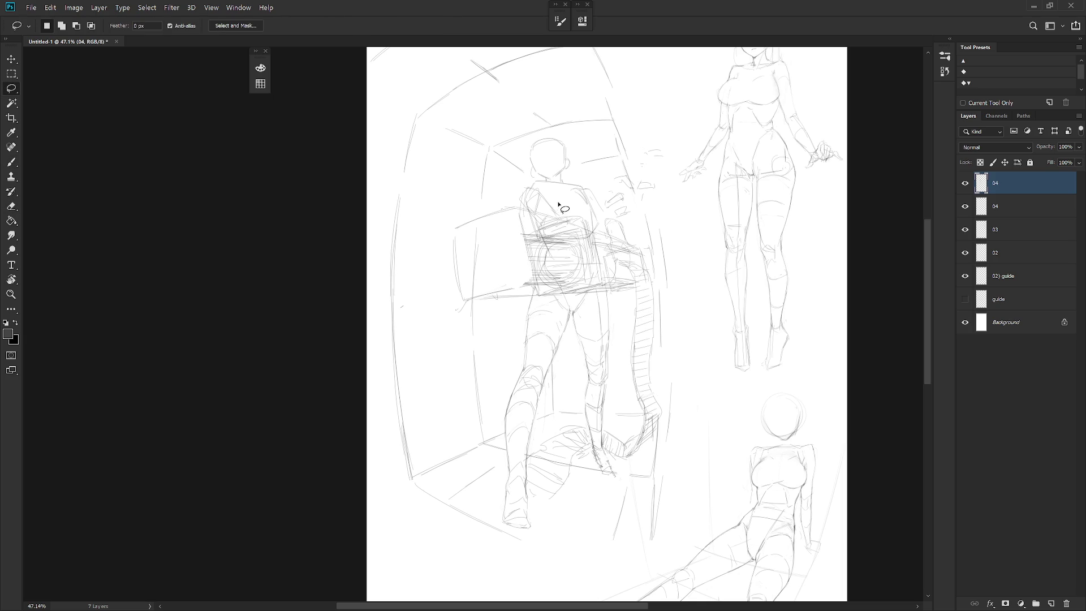
key("b")
Retrace the barrel's circles and bottom edge and add vertical strokes left of it
mouse_move(520, 268)
left_mouse_down()
mouse_move(509, 219)
mouse_move(571, 236)
left_mouse_up()
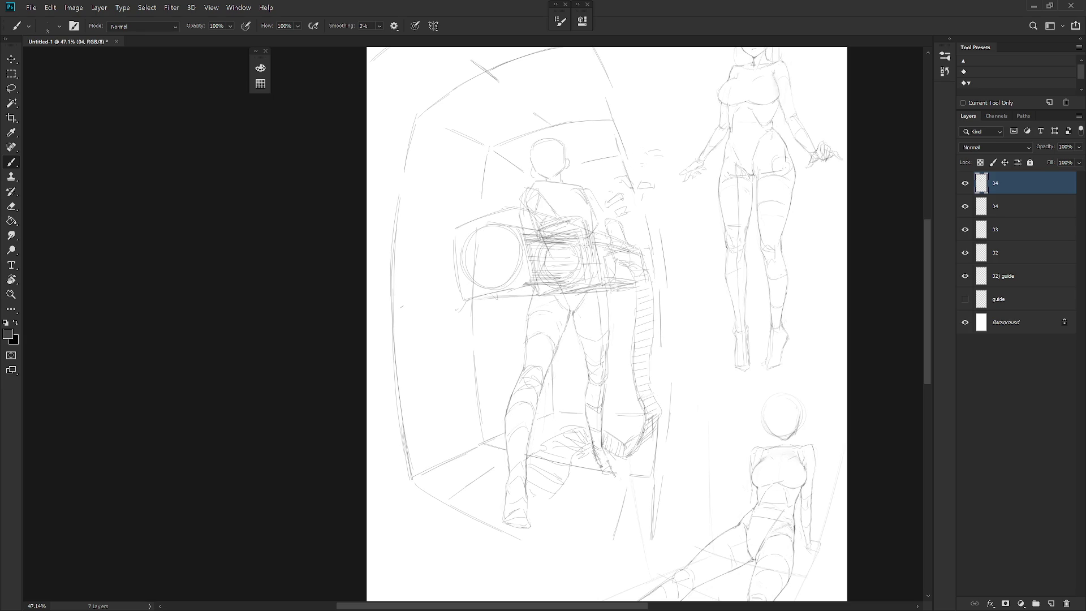
mouse_move(515, 286)
left_mouse_down()
mouse_move(574, 280)
mouse_move(494, 289)
mouse_move(617, 277)
left_mouse_up()
mouse_move(498, 235)
left_mouse_down()
mouse_move(488, 287)
mouse_move(470, 233)
left_mouse_up()
left_click_drag(468, 271, 493, 282)
mouse_move(471, 153)
left_mouse_down()
mouse_move(476, 250)
mouse_move(475, 239)
left_mouse_up()
mouse_move(481, 185)
left_mouse_down()
mouse_move(490, 242)
mouse_move(472, 238)
mouse_move(474, 247)
mouse_move(404, 277)
mouse_move(451, 275)
mouse_move(458, 340)
mouse_move(491, 283)
left_mouse_up()
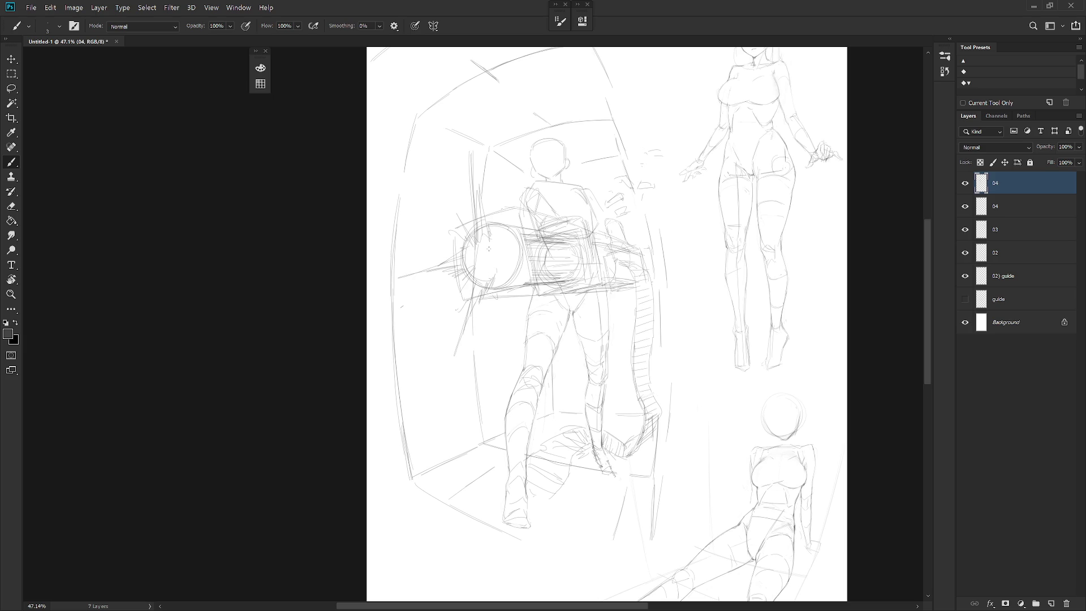
Draw converging blast lines from the barrel with short hatching clusters nearby
key("e")
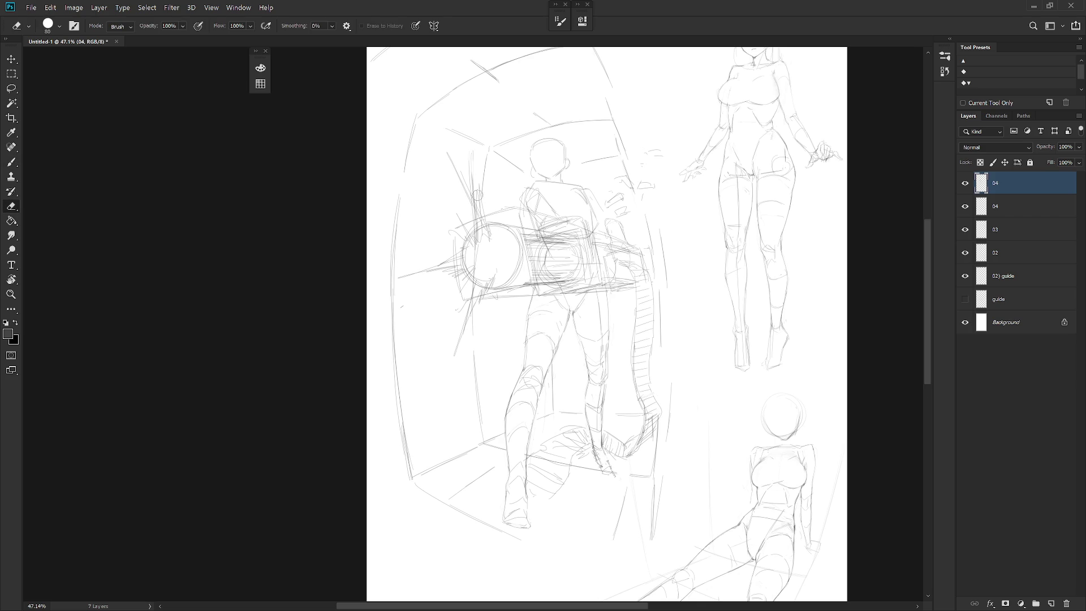
key("b")
mouse_move(465, 190)
left_mouse_down()
mouse_move(478, 227)
mouse_move(458, 196)
mouse_move(505, 244)
mouse_move(544, 241)
mouse_move(501, 272)
left_mouse_up()
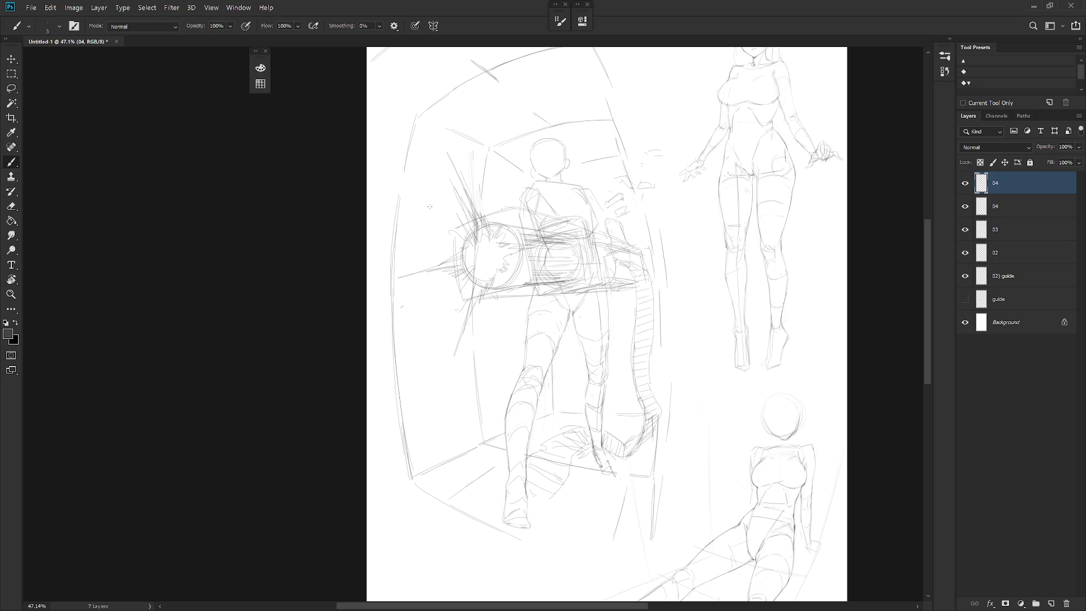
left_click_drag(424, 234, 433, 235)
left_click_drag(434, 300, 449, 293)
scroll(537, 478, "down", 3)
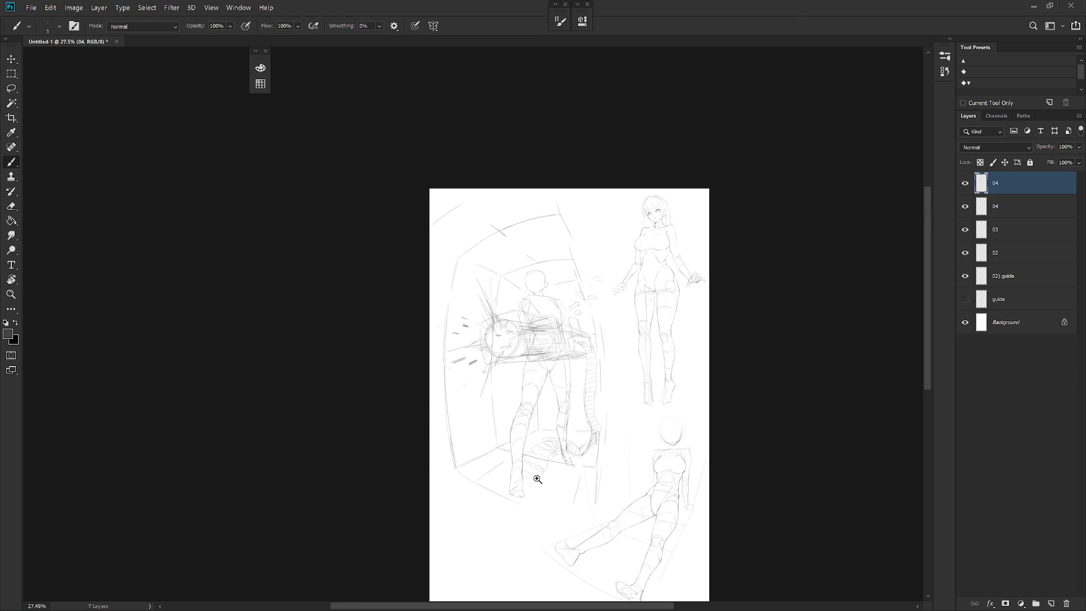
scroll(537, 480, "up", 3)
scroll(595, 442, "down", 1)
scroll(627, 457, "down", 1)
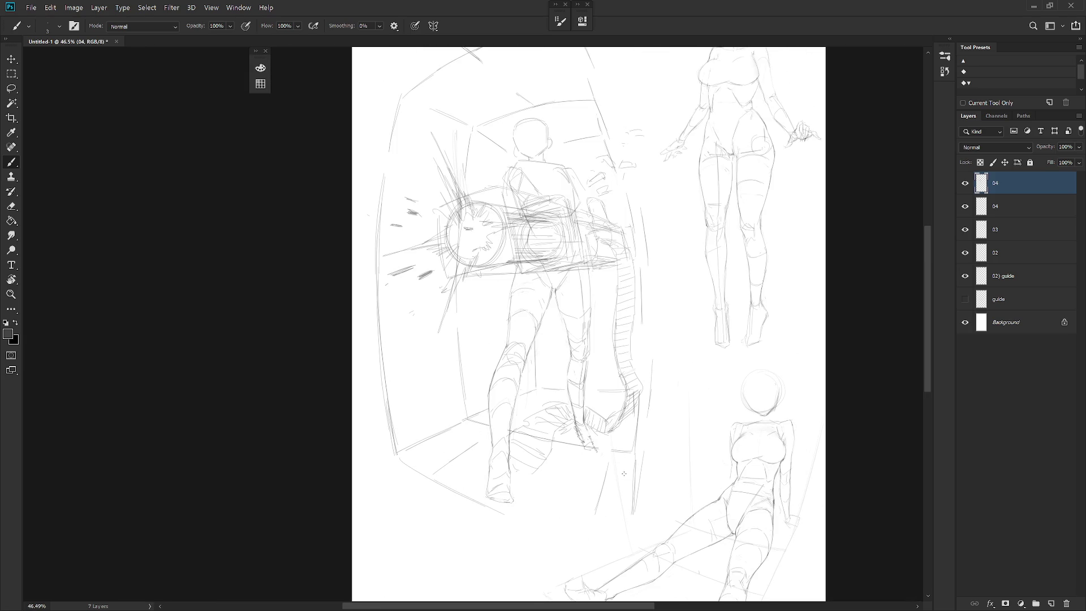
Lasso the walking figure's lower leg and scale it to about 106%
key("l")
mouse_move(515, 431)
left_mouse_down()
mouse_move(516, 353)
mouse_move(492, 424)
mouse_move(504, 510)
mouse_move(514, 443)
left_mouse_up()
key("ctrl+t")
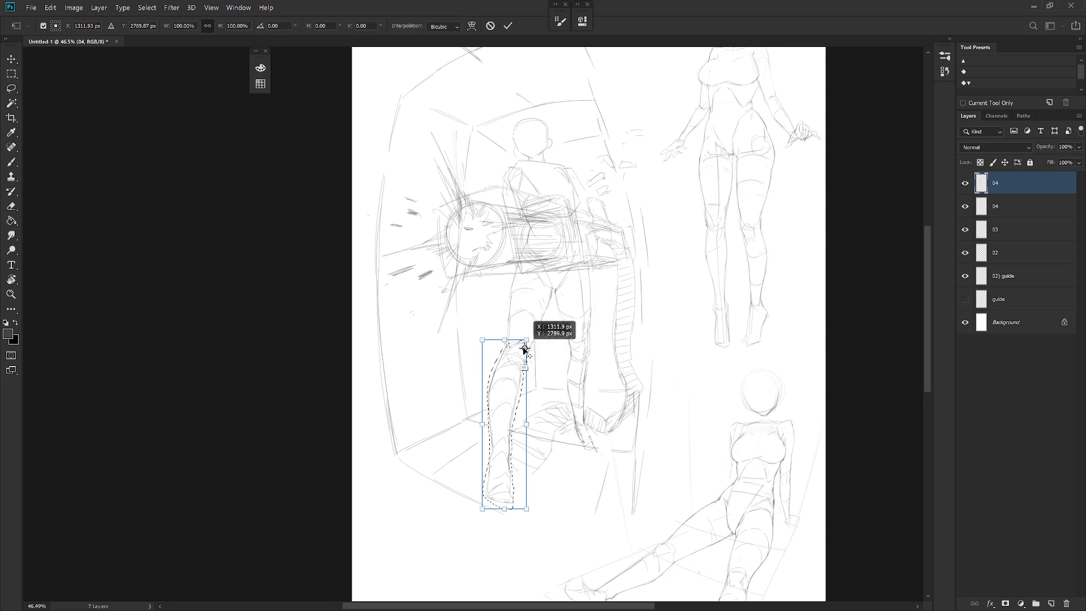
left_click_drag(504, 510, 503, 519)
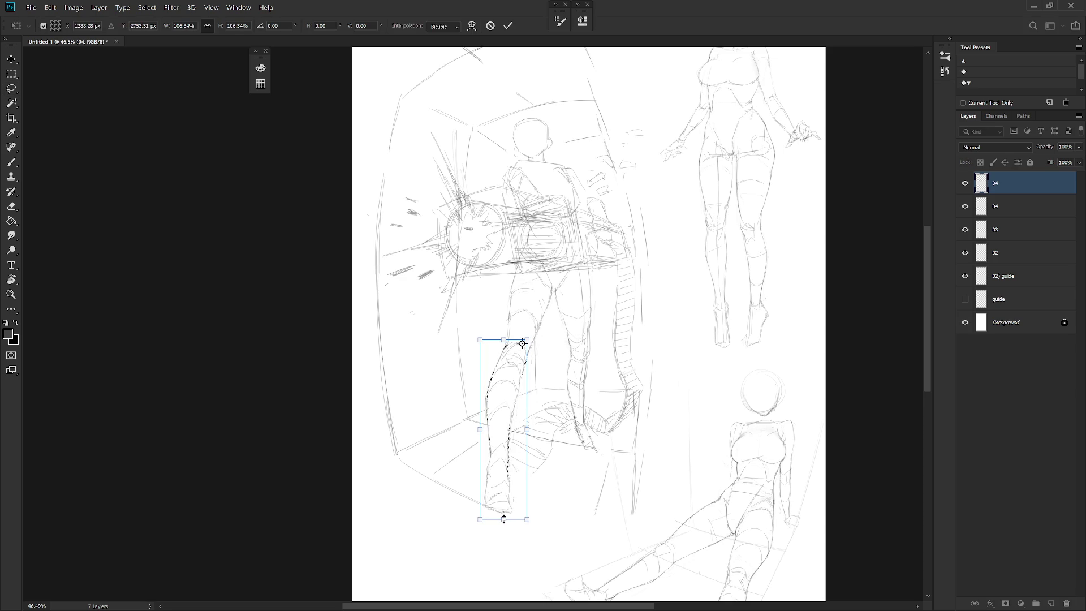
key("Return")
key("e")
key("b")
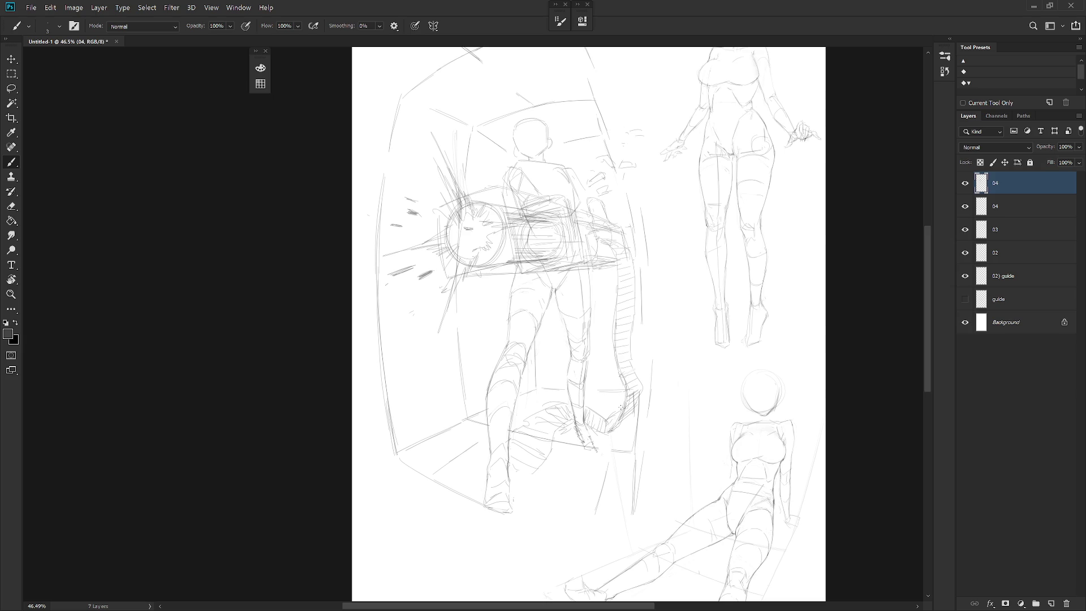
scroll(624, 412, "down", 3)
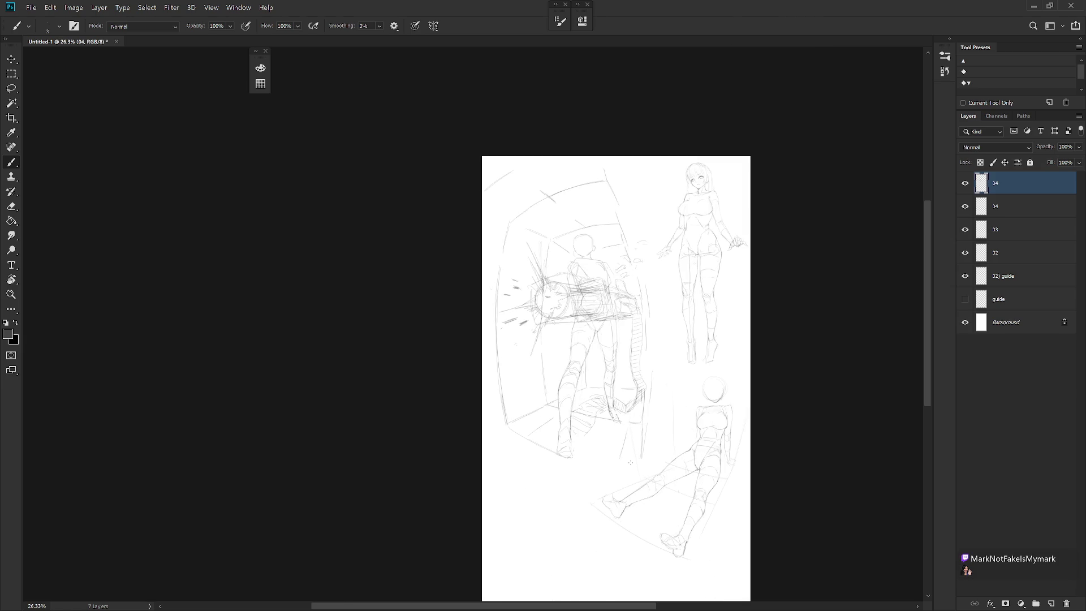
scroll(629, 337, "up", 3)
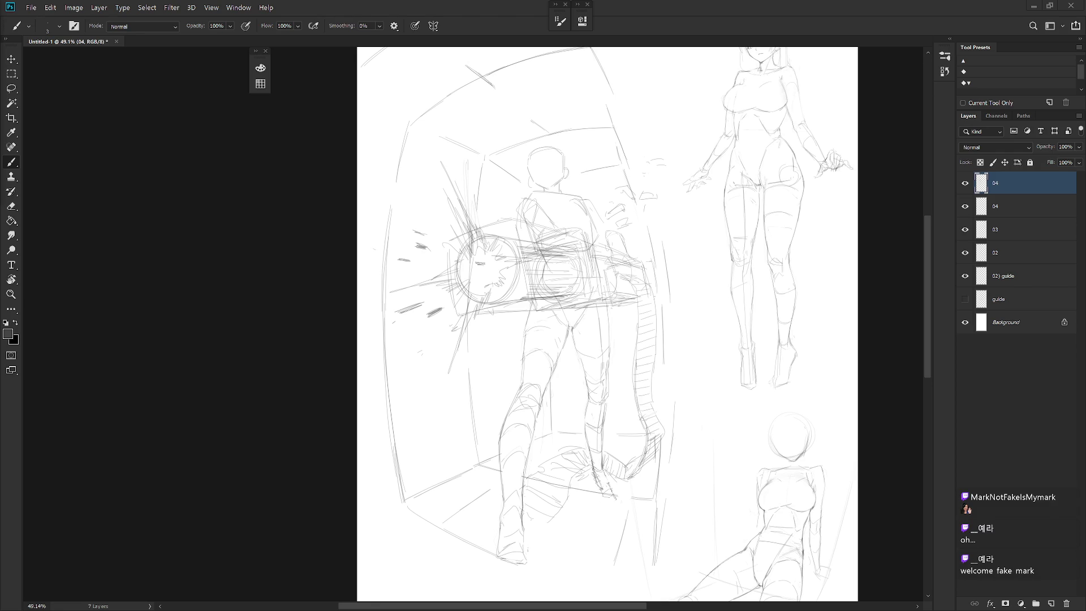
scroll(813, 268, "up", 1)
scroll(726, 318, "up", 1)
scroll(719, 315, "up", 1)
scroll(739, 301, "up", 1)
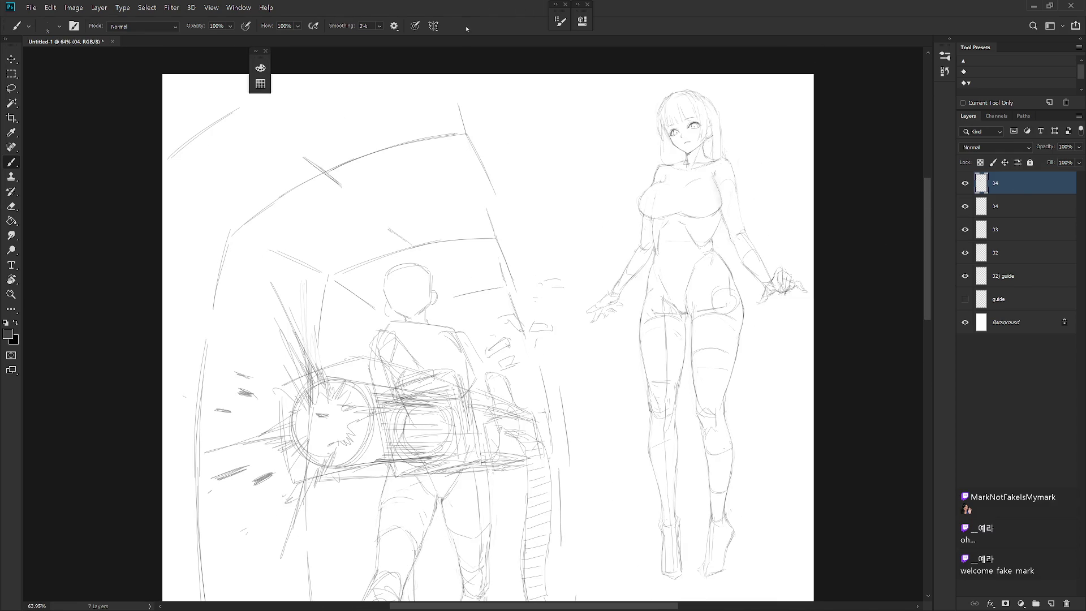
Bring up the Open dialog listing the 202511 practice folder's drawings
key("ctrl+o")
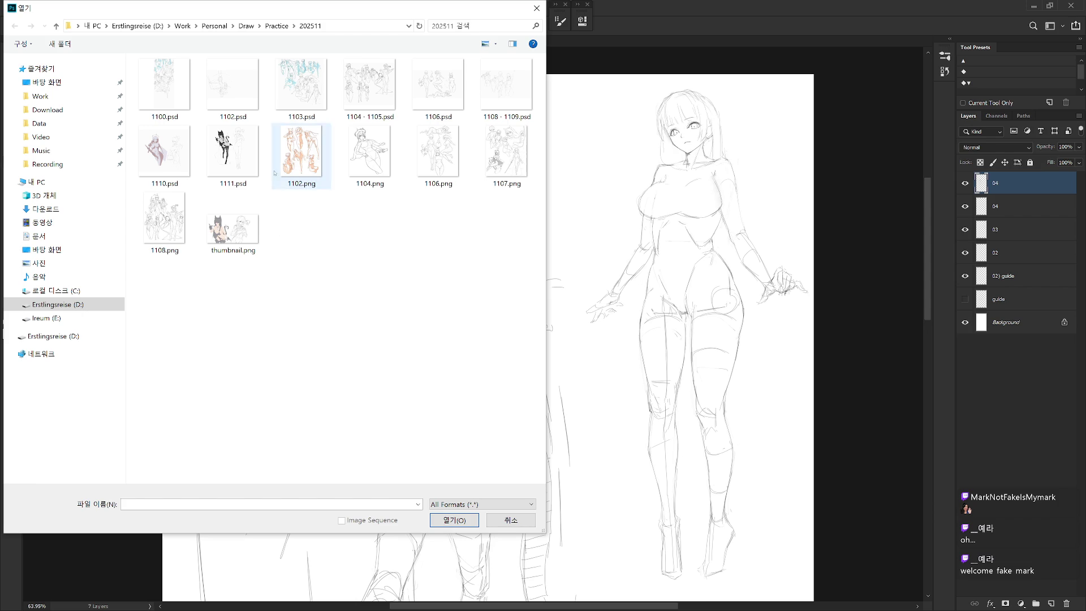
Open 1111.psd and 1110.psd together and zoom into the 1111 drawing
left_click(226, 161)
left_click(164, 157, "ctrl")
key("Return")
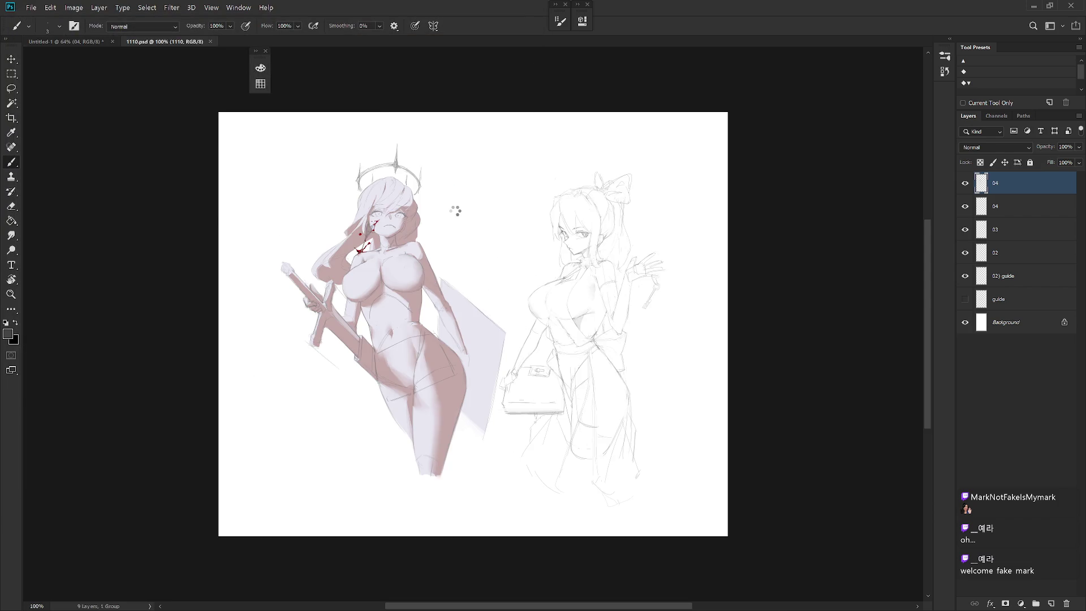
left_click_drag(475, 216, 537, 238)
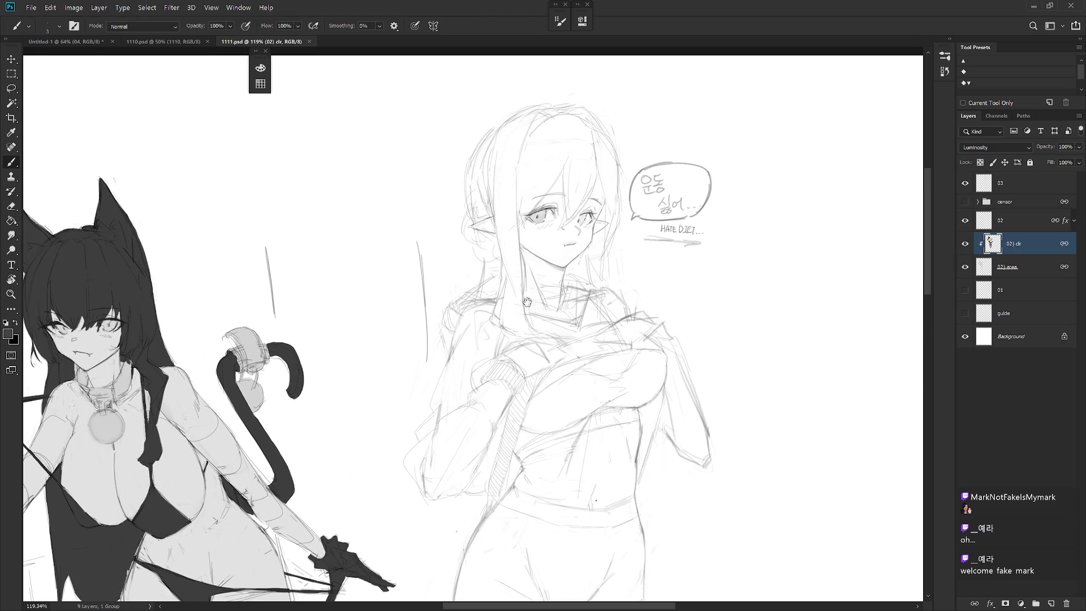
mouse_move(537, 238)
left_mouse_down()
mouse_move(664, 336)
mouse_move(572, 144)
mouse_move(580, 283)
left_mouse_up()
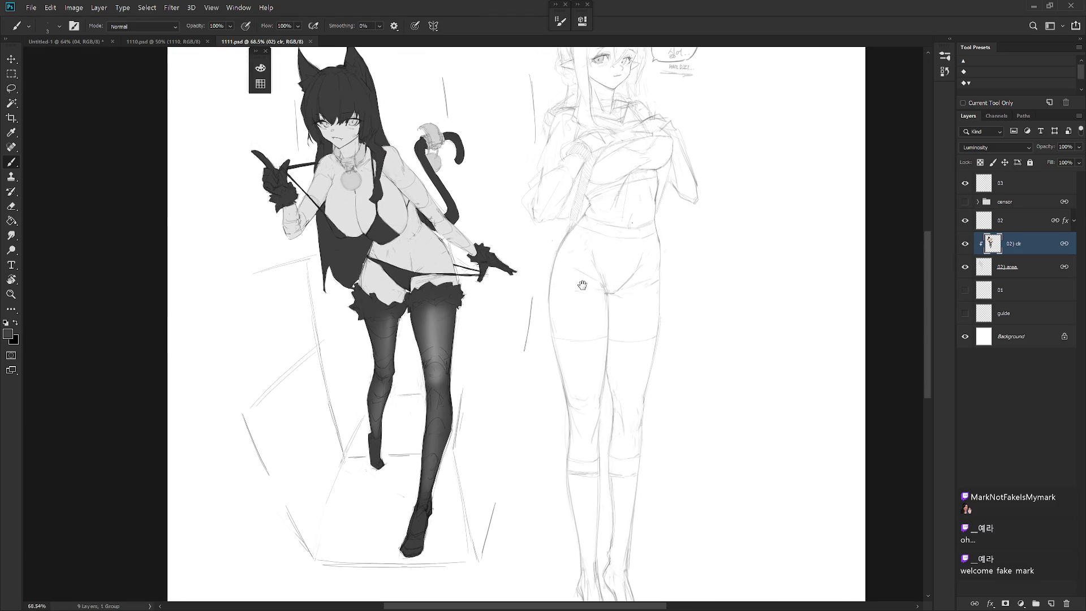
Switch to 1110.psd, enlarge the halo-and-sword figure and expand its layer group
left_click(129, 41)
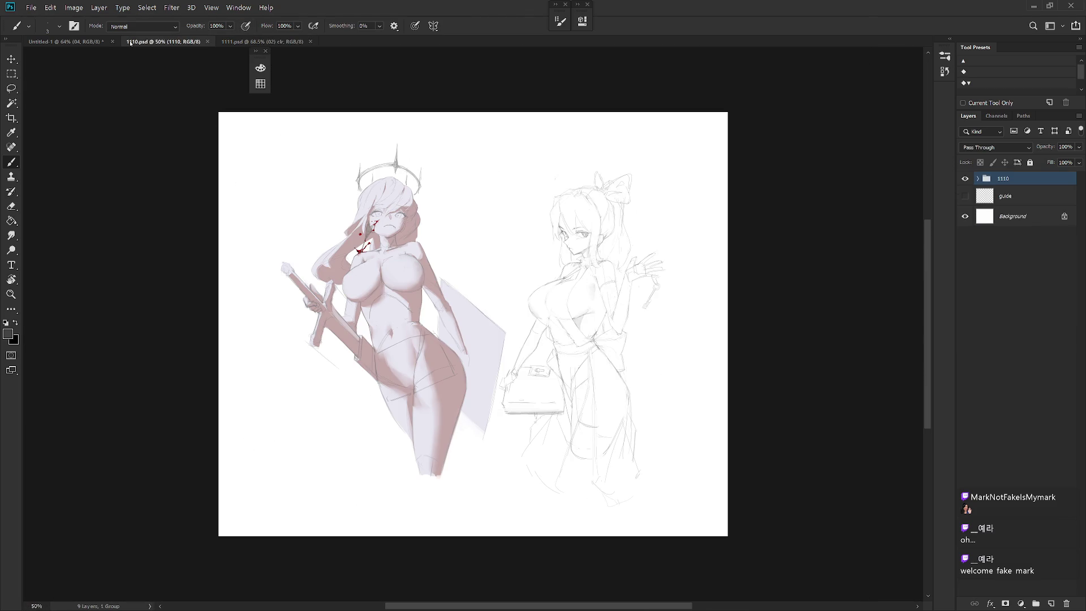
mouse_move(461, 245)
left_mouse_down()
mouse_move(522, 235)
mouse_move(386, 185)
mouse_move(463, 193)
left_mouse_up()
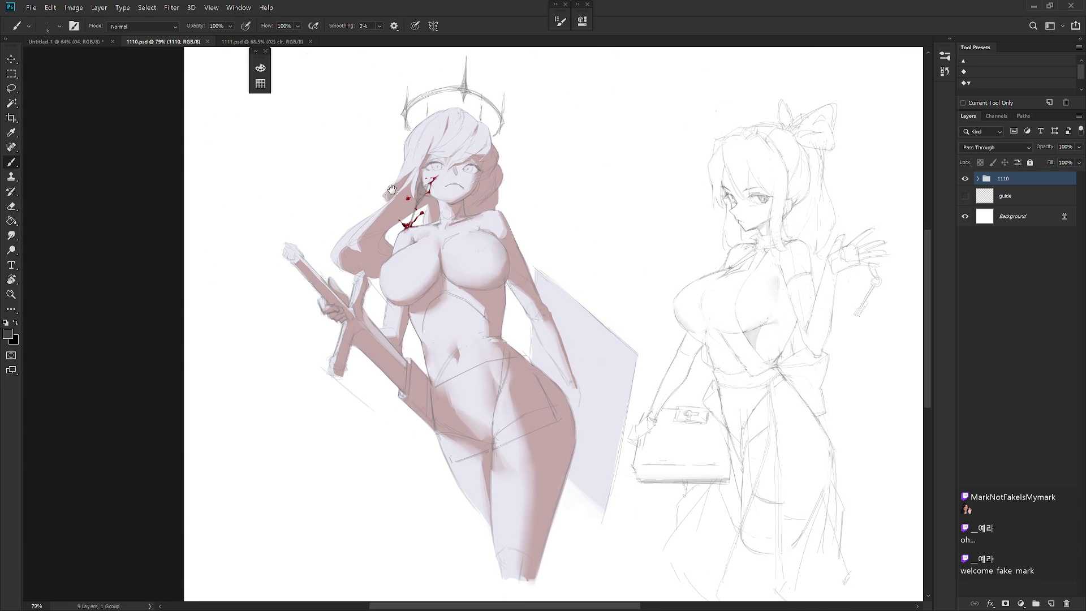
scroll(456, 299, "up", 5)
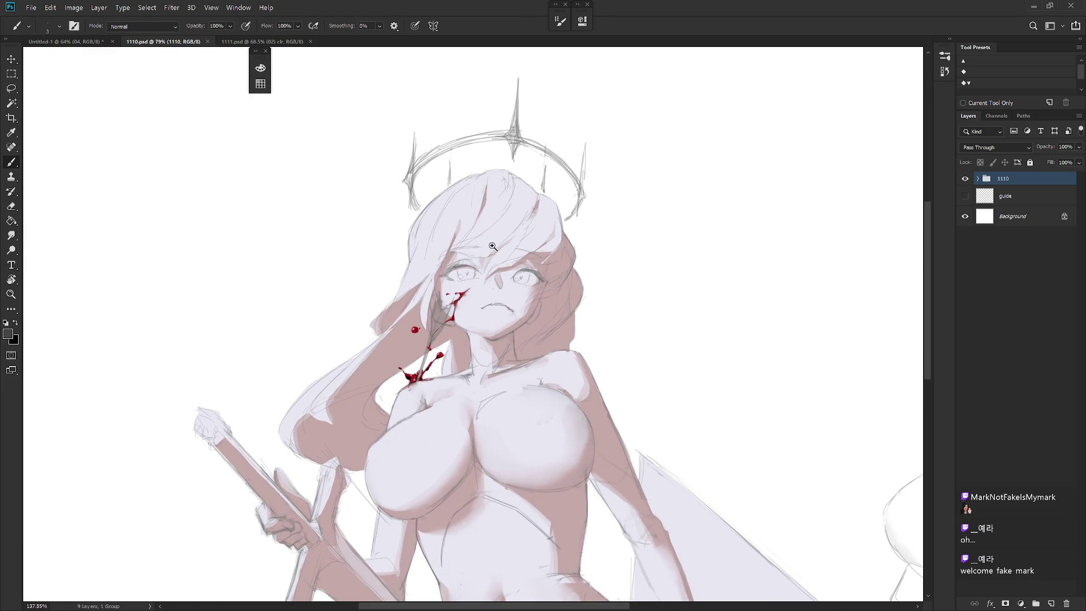
scroll(456, 299, "up", 3)
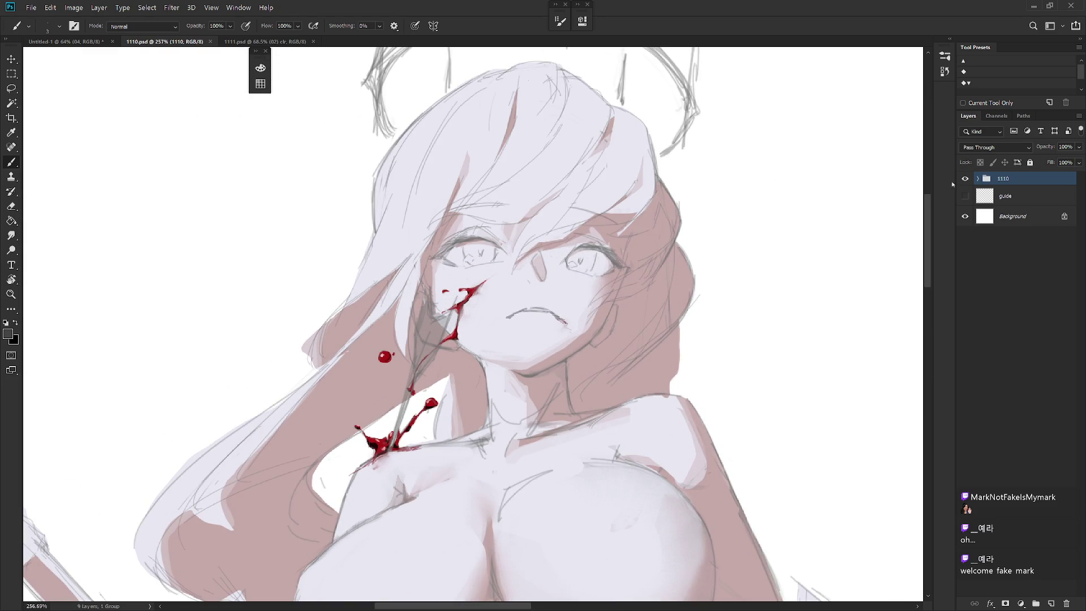
left_click(976, 179)
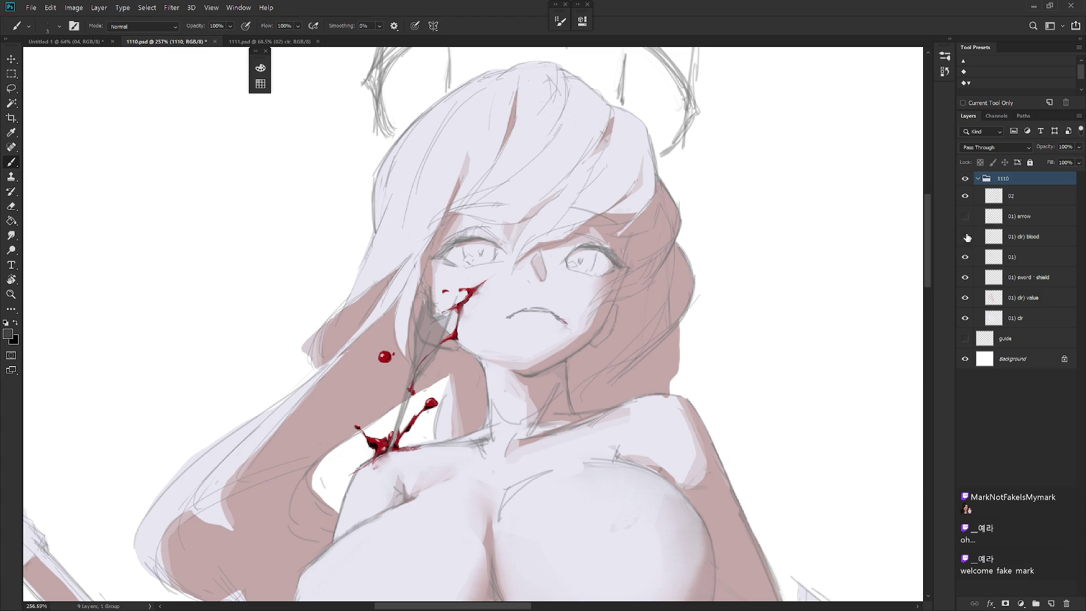
Hide the arrow and blood layers, sample the skin colour and target the value shading layer
left_click_drag(965, 217, 966, 237)
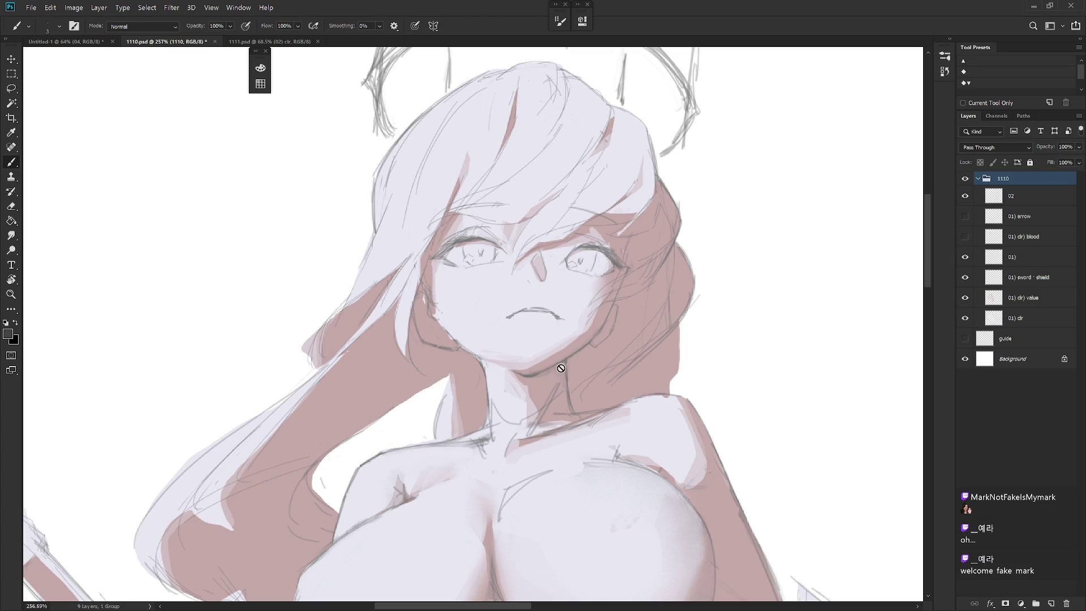
left_click(1030, 267)
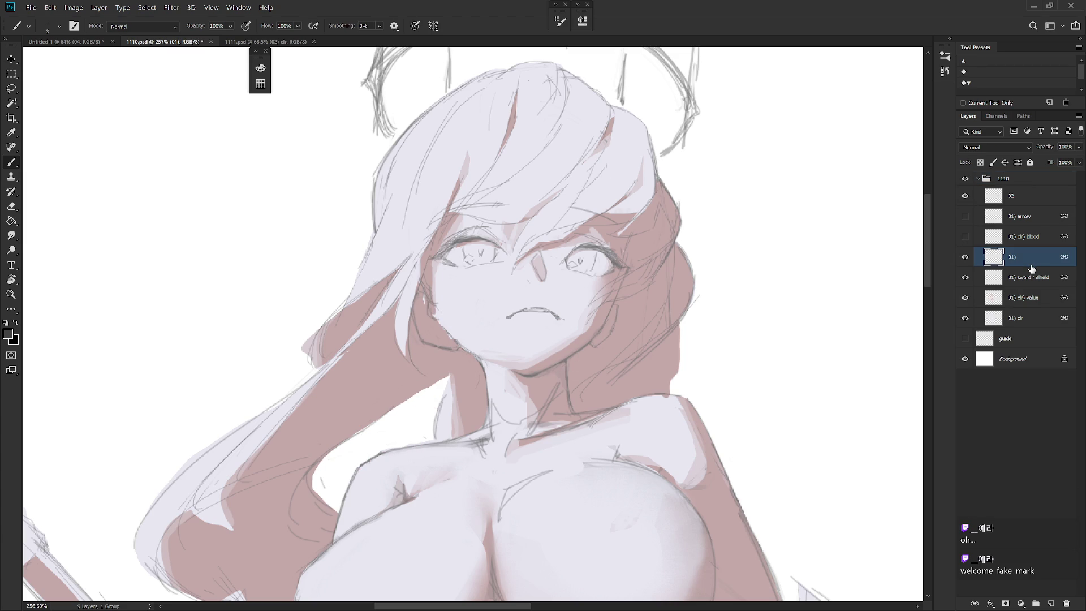
left_click(460, 347, "alt")
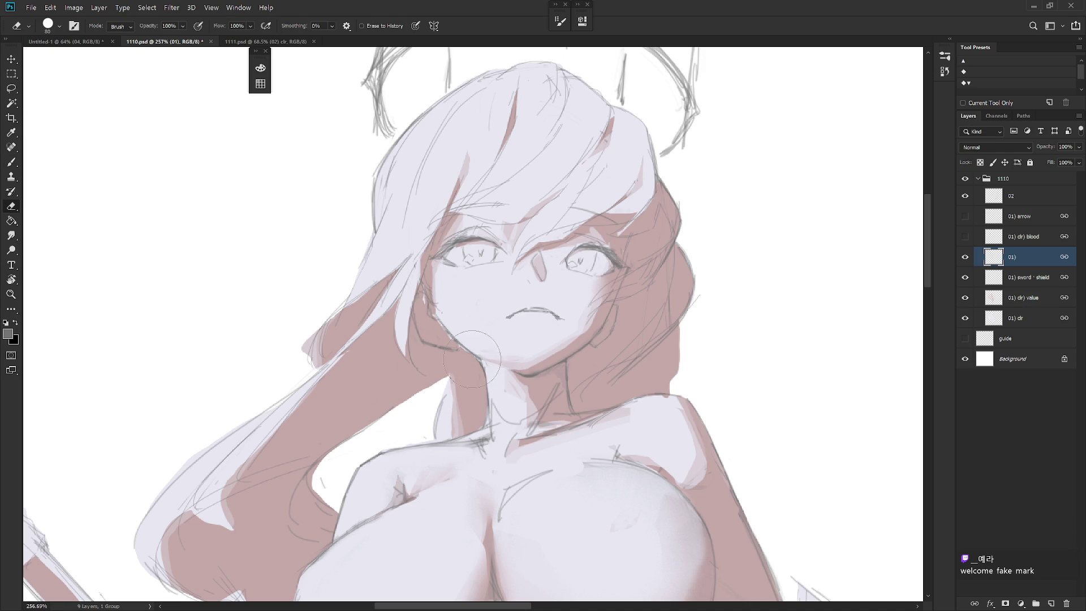
left_click(1051, 302)
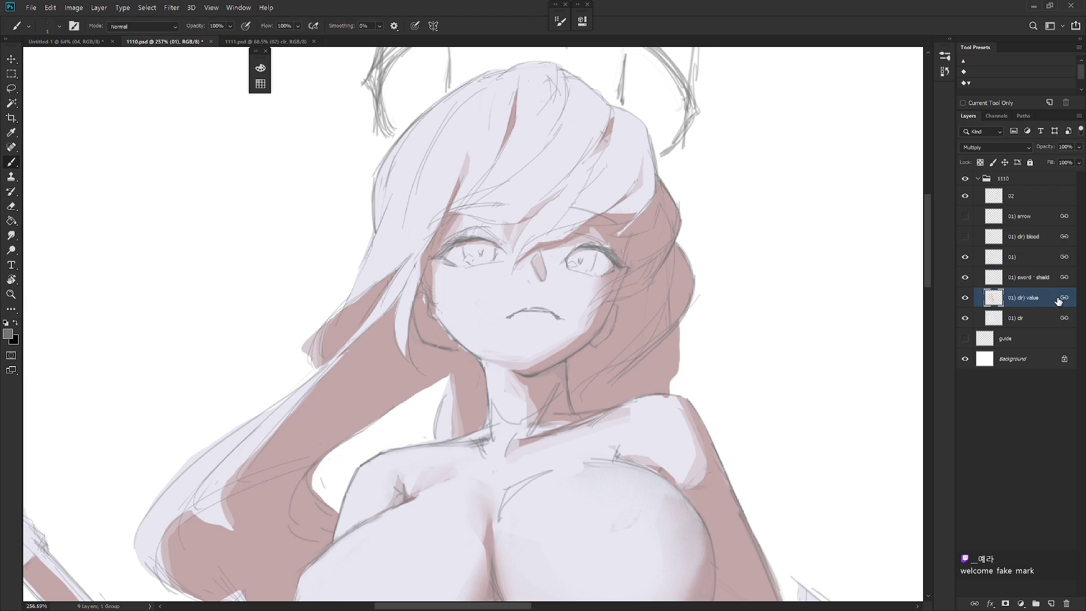
Lasso a strip along the face edge and fill it with the sampled pink shadow colour
key("l")
left_click_drag(434, 316, 481, 363)
key("b")
left_click_drag(432, 335, 471, 361)
left_click(437, 316, "alt")
key("ctrl+d")
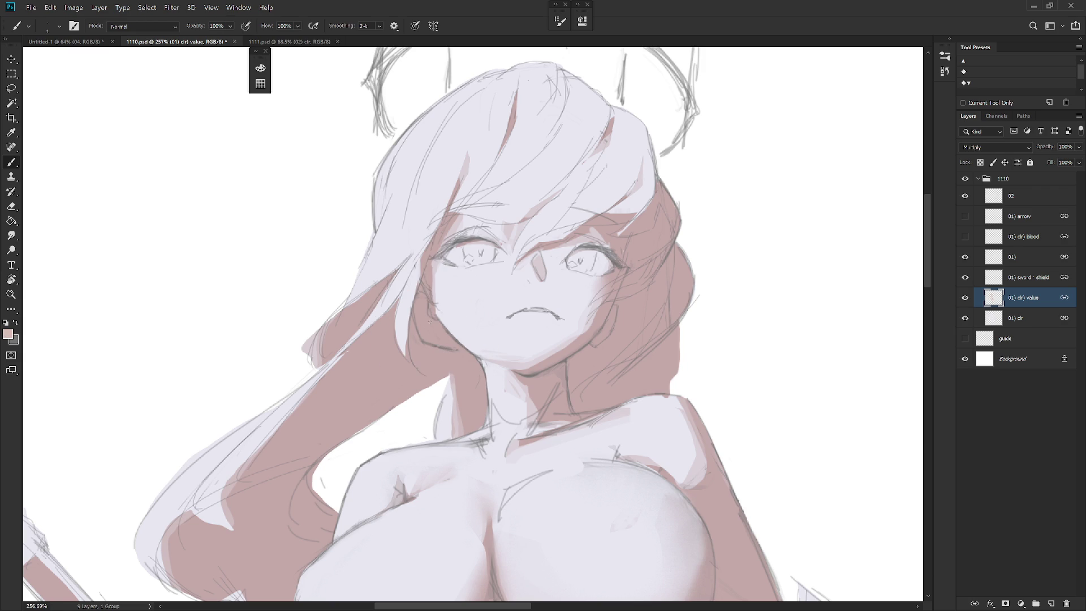
key("l")
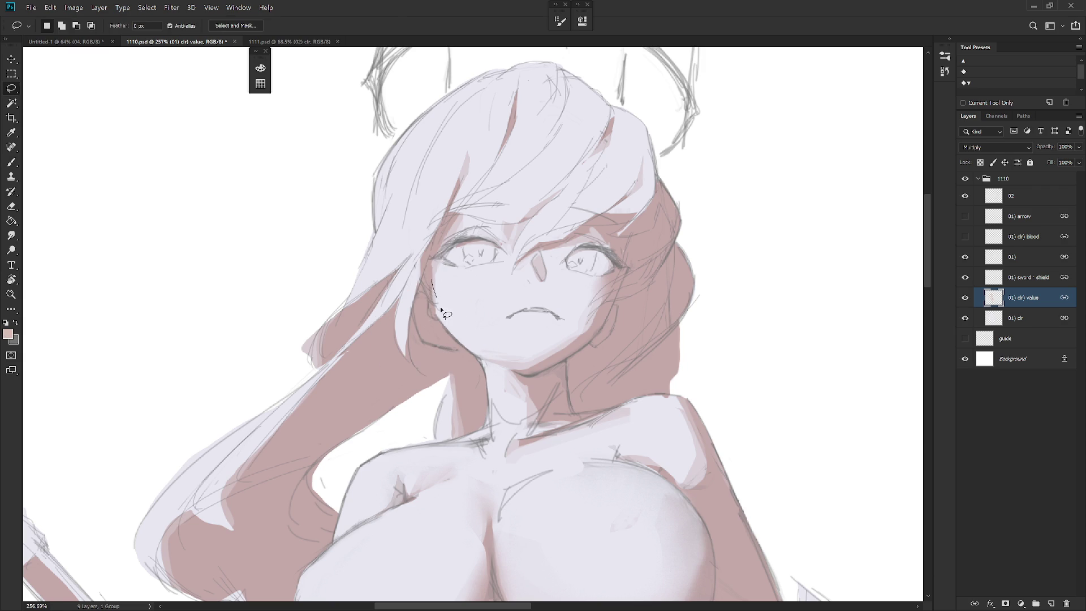
Erase the cheek shading with a smaller 50%-opacity eraser, tilting the view to follow the face
left_click_drag(429, 280, 427, 284)
key("b")
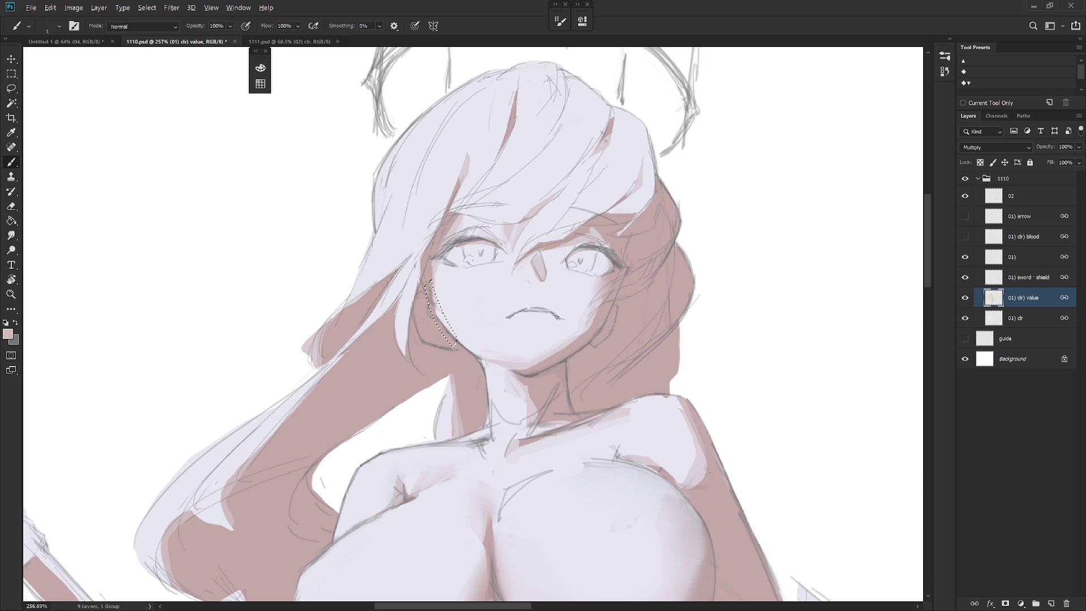
key("e")
right_click(514, 266)
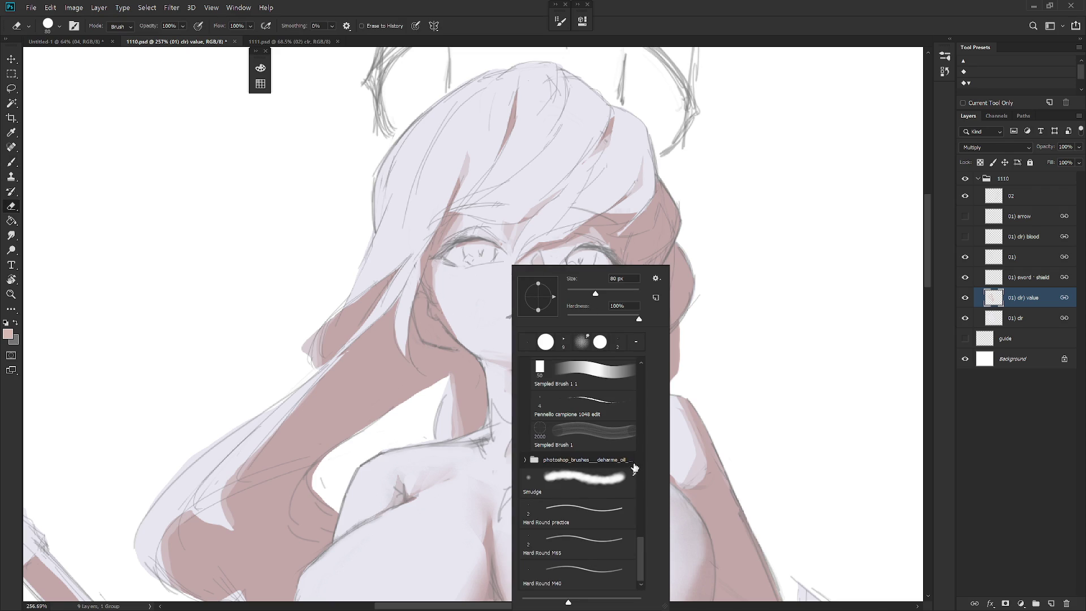
left_click(1037, 301)
key("bracketleft")
key("bracketleft")
key("bracketleft")
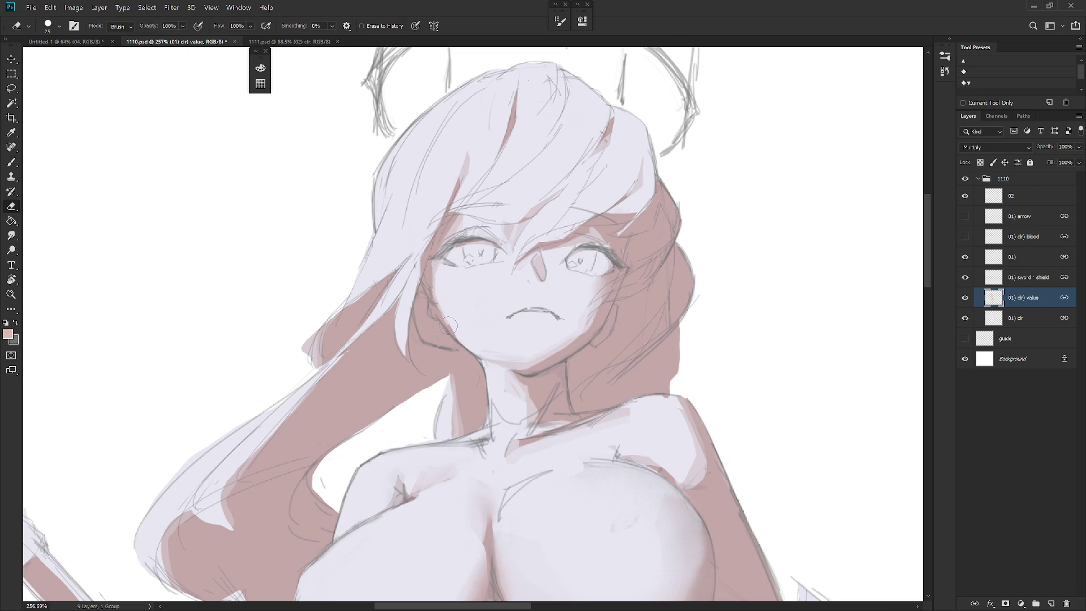
key("5")
scroll(618, 371, "down", 3)
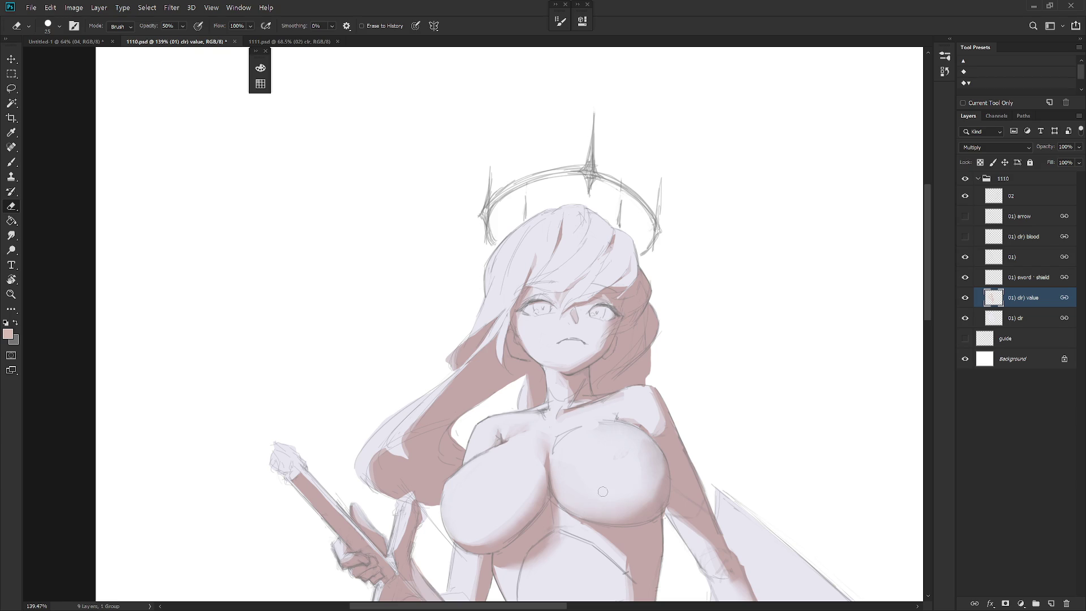
key("r")
left_click_drag(602, 492, 476, 322)
scroll(544, 330, "up", 2)
Lasso the jaw edge and paint shading along it with an enlarged brush
key("l")
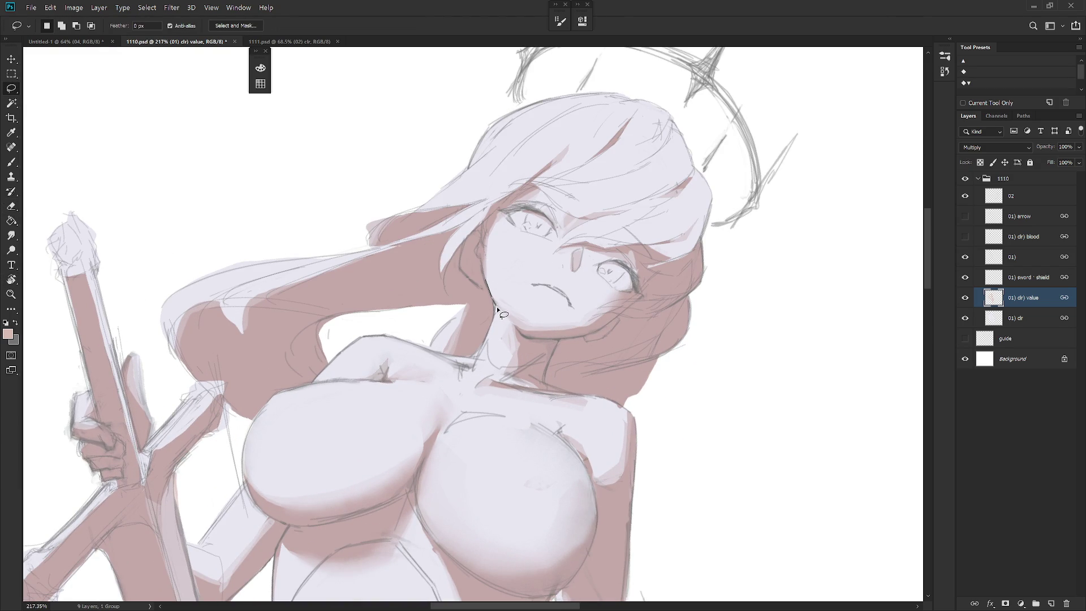
mouse_move(479, 268)
left_mouse_down()
mouse_move(524, 339)
mouse_move(516, 328)
left_mouse_up()
key("b")
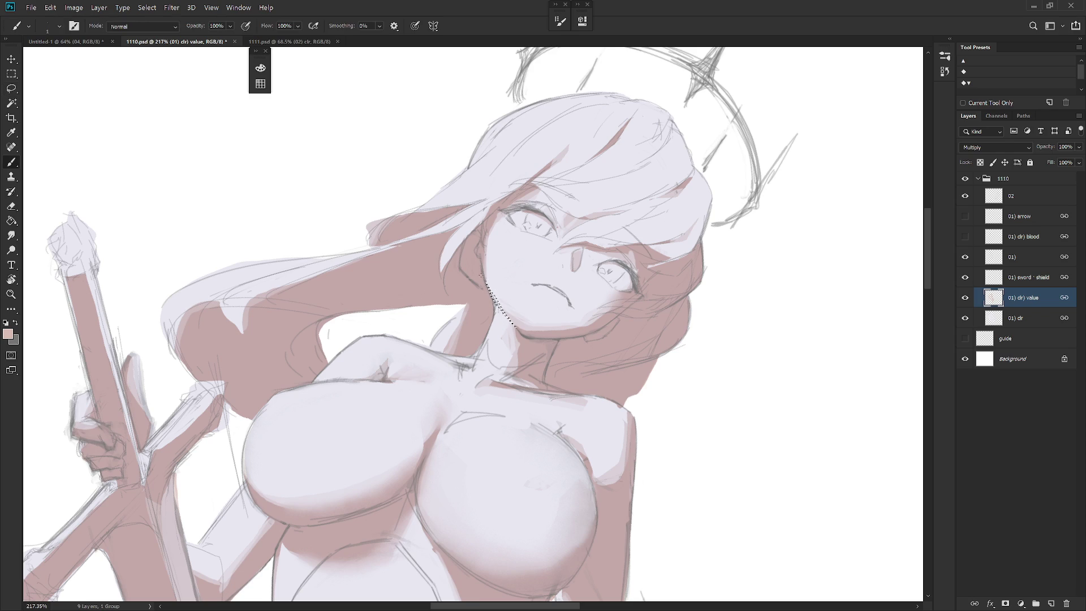
key("bracketright")
key("bracketright")
key("ctrl+d")
mouse_move(610, 423)
left_mouse_down()
mouse_move(607, 355)
mouse_move(642, 478)
left_mouse_up()
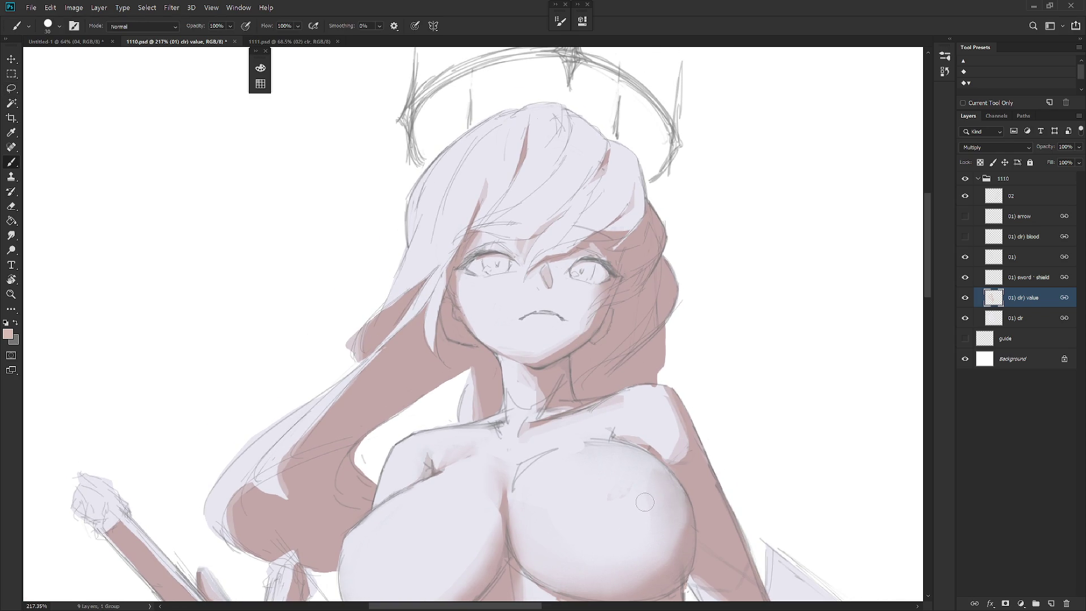
left_click_drag(644, 483, 504, 391)
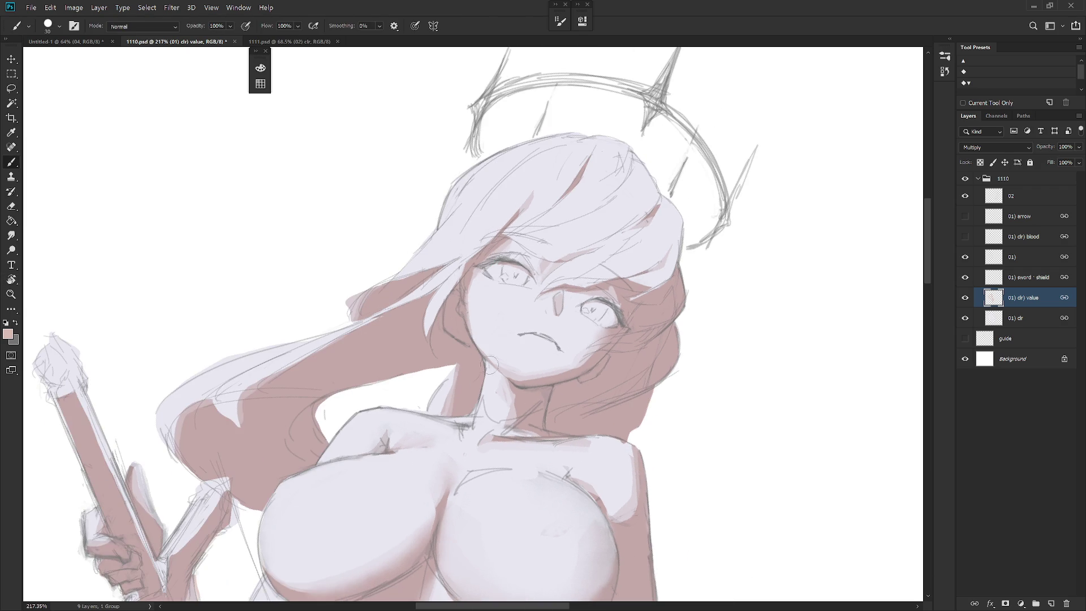
mouse_move(472, 332)
left_mouse_down()
mouse_move(495, 368)
mouse_move(476, 330)
left_mouse_up()
Drop the jaw selection and blend the cheek shading with the Smudge tool
key("l")
key("r")
key("ctrl+d")
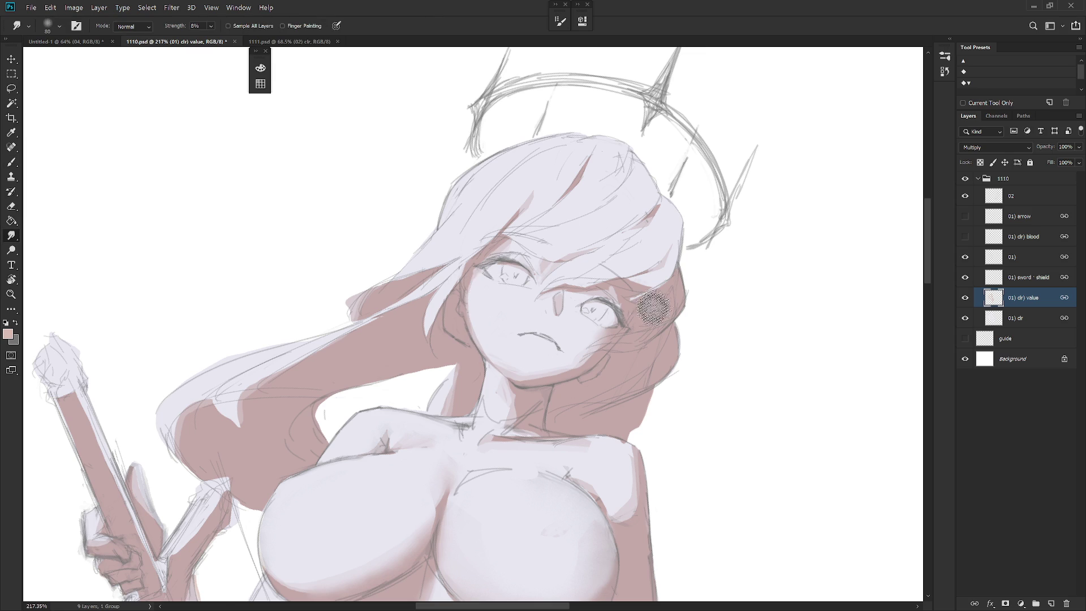
scroll(679, 340, "down", 1)
scroll(739, 476, "down", 1)
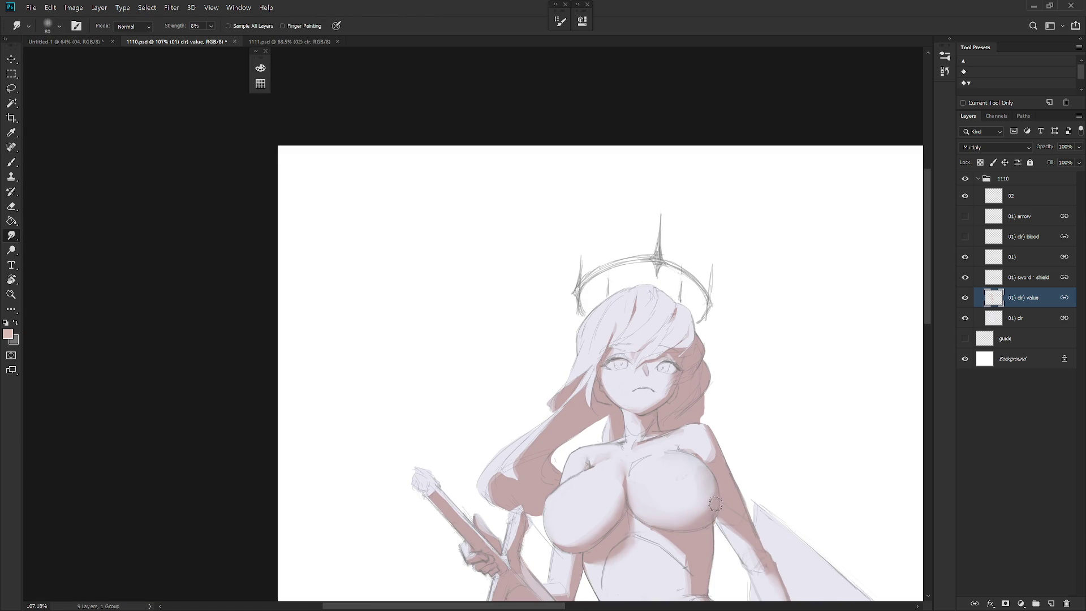
Rotate to a steep angle, lasso the left breast and paint darker shading inside it
left_click_drag(716, 503, 681, 384)
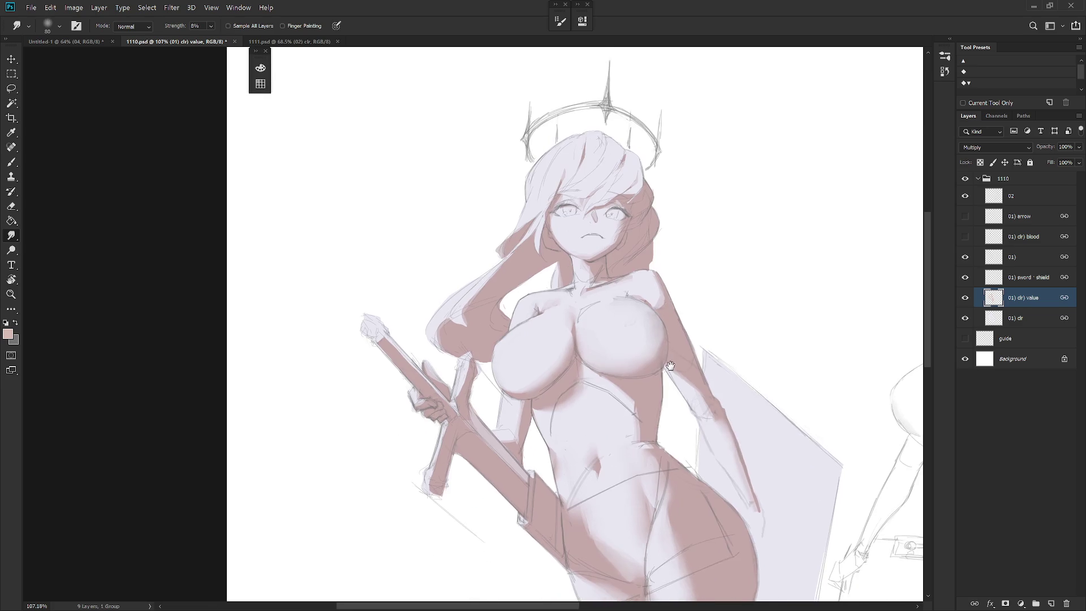
scroll(681, 384, "up", 2)
key("r")
mouse_move(681, 384)
left_mouse_down()
mouse_move(530, 372)
mouse_move(503, 262)
mouse_move(453, 299)
mouse_move(465, 394)
mouse_move(420, 333)
mouse_move(415, 297)
mouse_move(428, 261)
mouse_move(393, 340)
mouse_move(430, 271)
left_mouse_up()
key("l")
key("r")
key("b")
key("r")
left_click_drag(563, 310, 553, 360)
key("bracketright")
key("bracketright")
key("bracketright")
mouse_move(437, 280)
left_mouse_down()
mouse_move(459, 357)
mouse_move(485, 265)
left_mouse_up()
Lighten and reshape the breast shadow with the eraser, then smudge it and reset the view
key("e")
key("r")
key("bracketright")
key("bracketright")
key("bracketright")
mouse_move(441, 340)
left_mouse_down()
mouse_move(501, 378)
mouse_move(437, 260)
mouse_move(450, 329)
mouse_move(510, 378)
mouse_move(468, 264)
mouse_move(437, 314)
mouse_move(486, 358)
left_mouse_up()
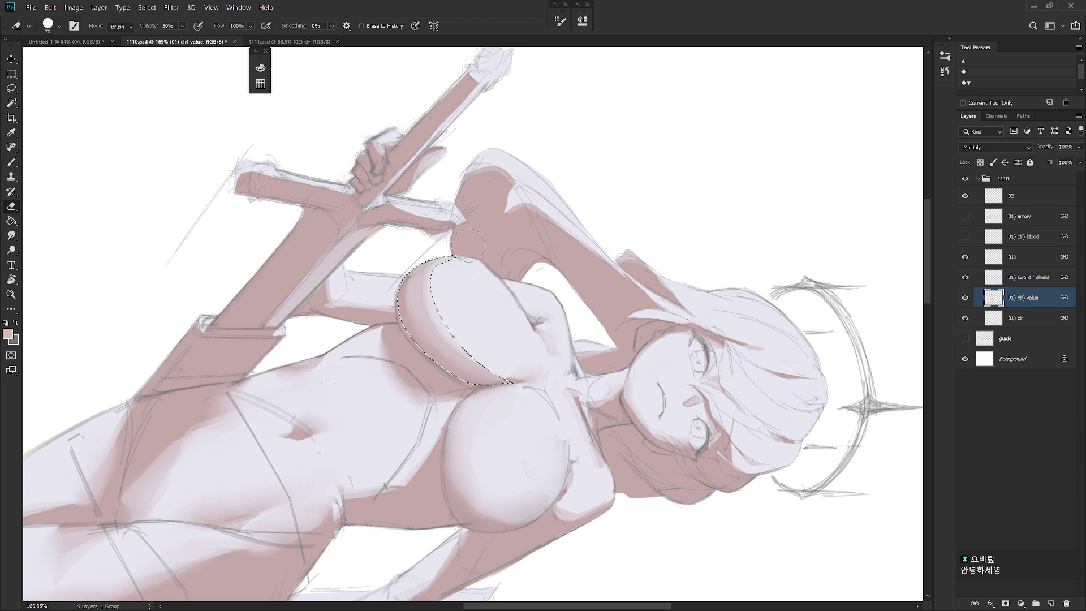
mouse_move(462, 240)
left_mouse_down()
mouse_move(433, 314)
mouse_move(476, 357)
mouse_move(425, 271)
left_mouse_up()
key("ctrl+d")
key("r")
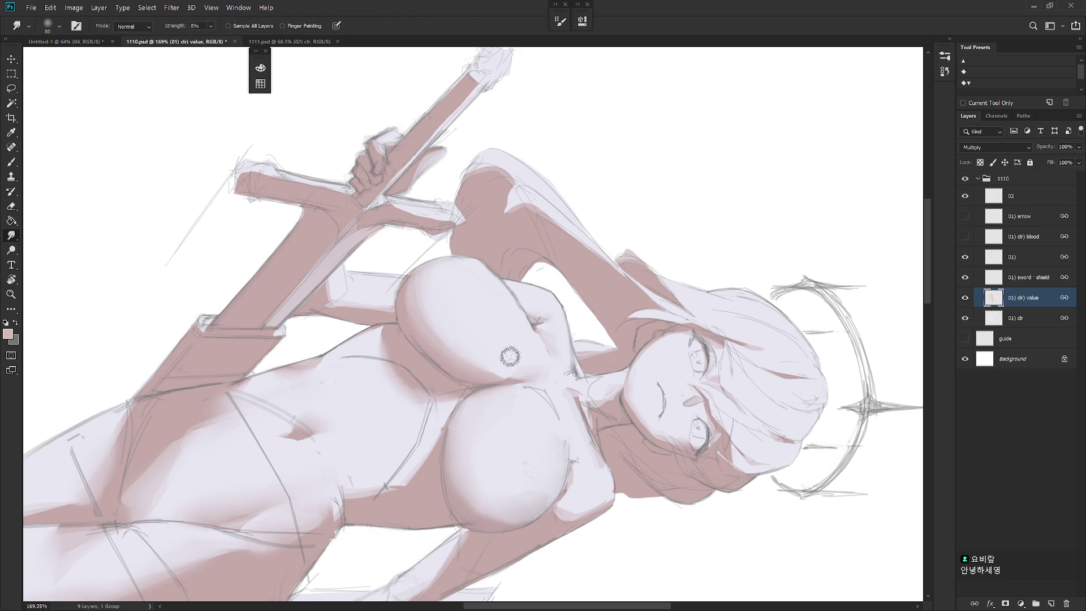
key("Escape")
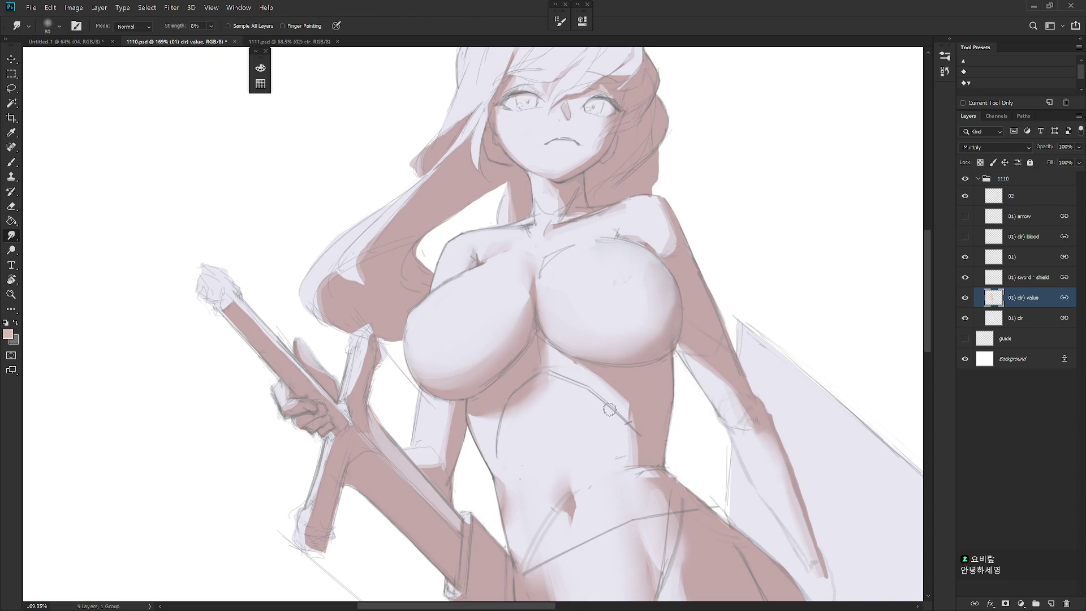
left_click_drag(666, 391, 596, 543)
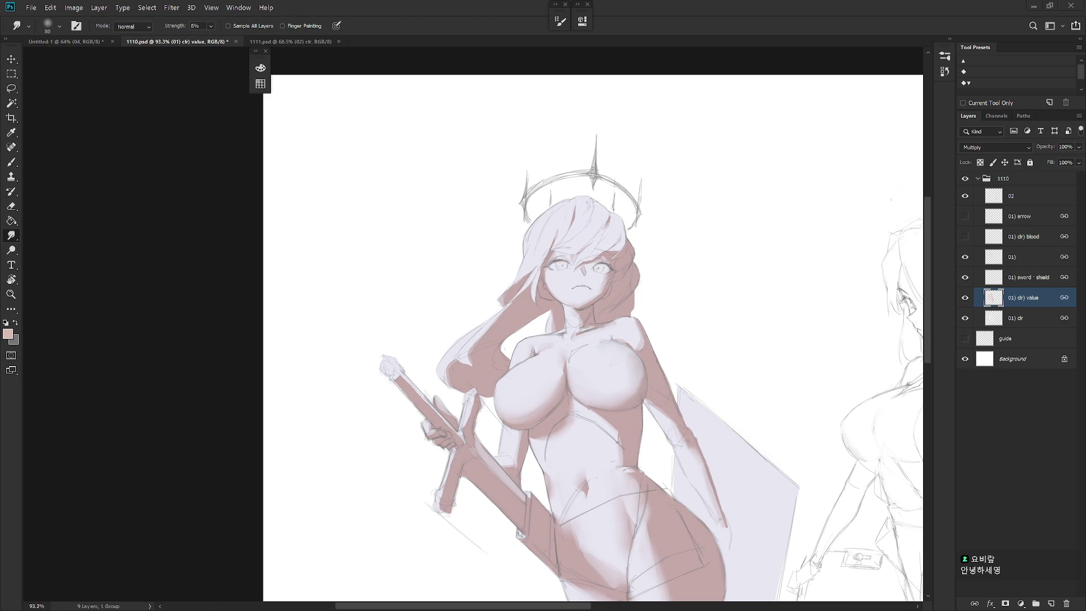
Compare against an earlier History state, return to the latest smudge and zoom back on the chest
left_click(951, 40)
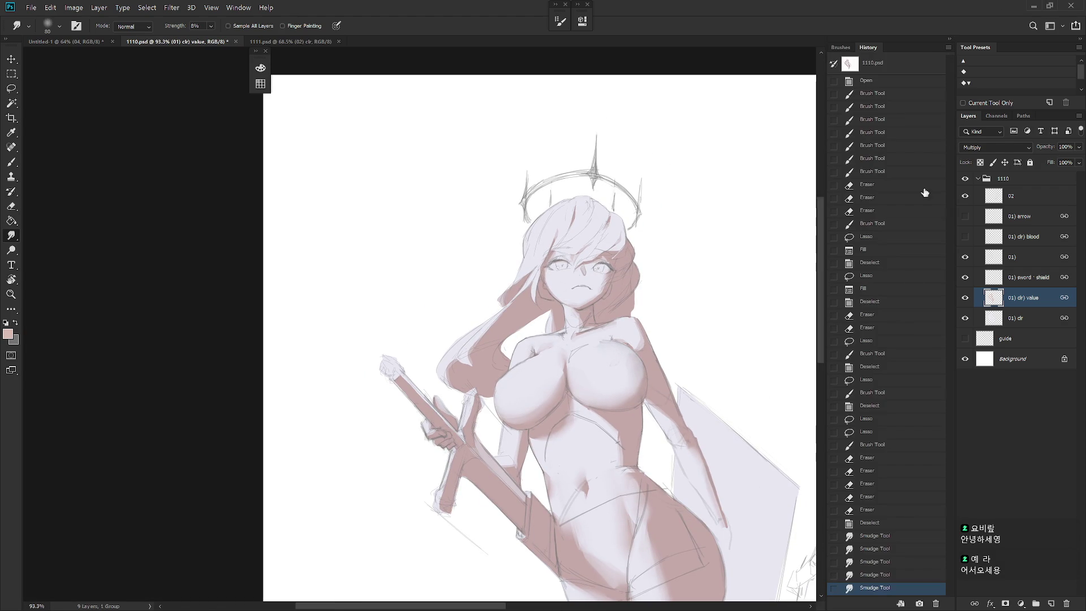
left_click(891, 407)
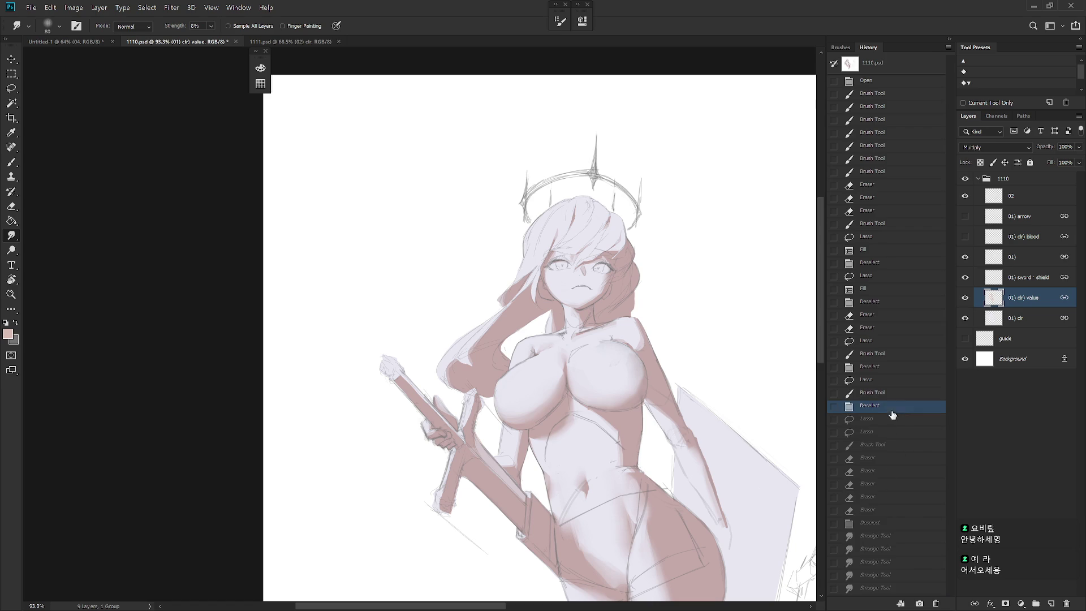
left_click(889, 591)
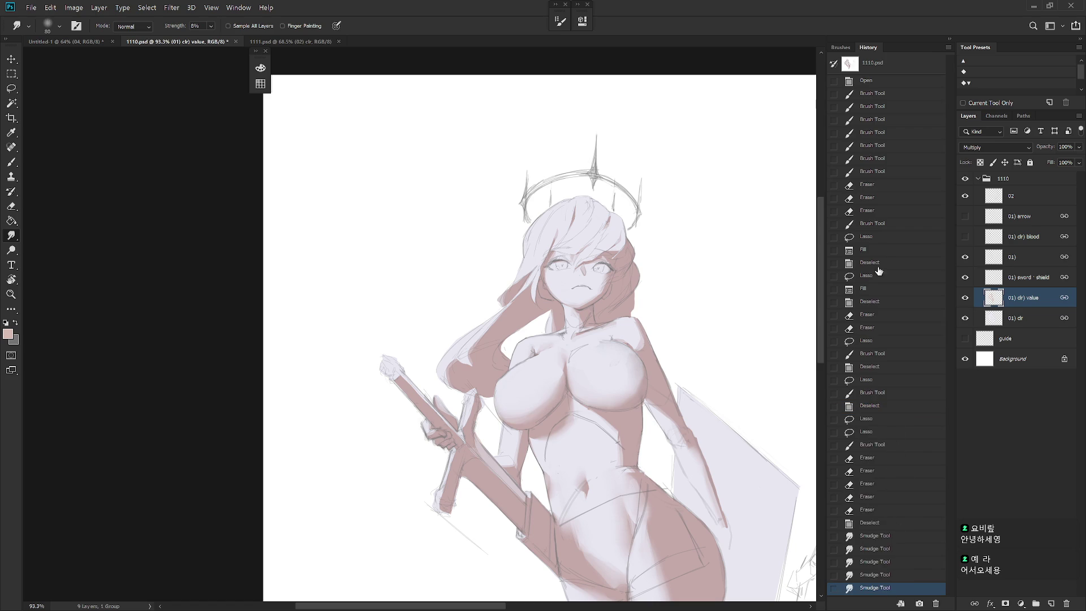
left_click(953, 43)
scroll(670, 348, "down", 1)
left_click(590, 328, "ctrl")
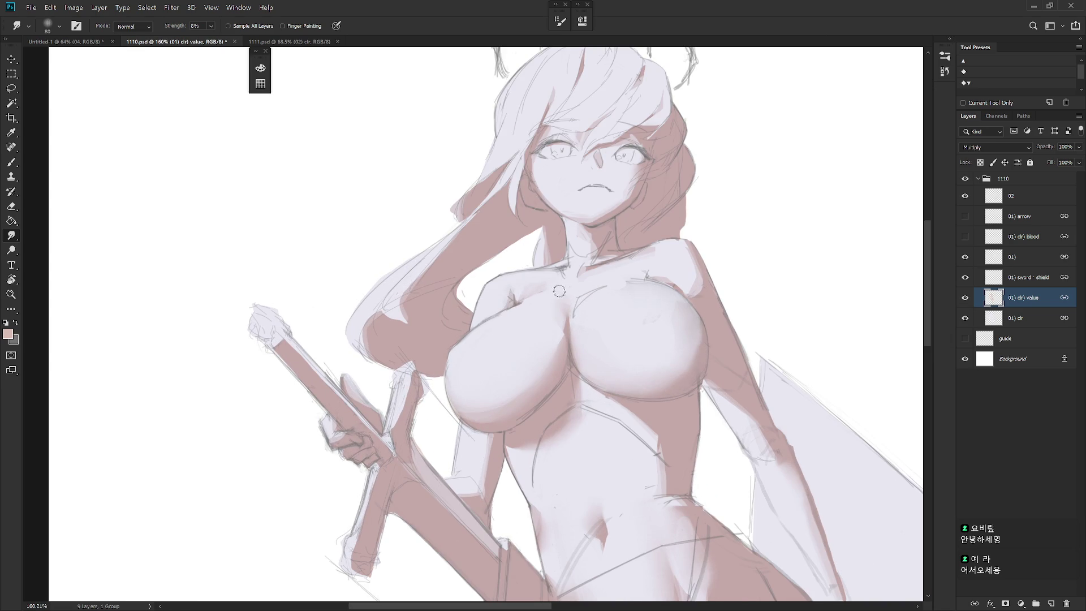
Reposition the drawing, lasso the area under the breast and rotate to a steep angle
key("b")
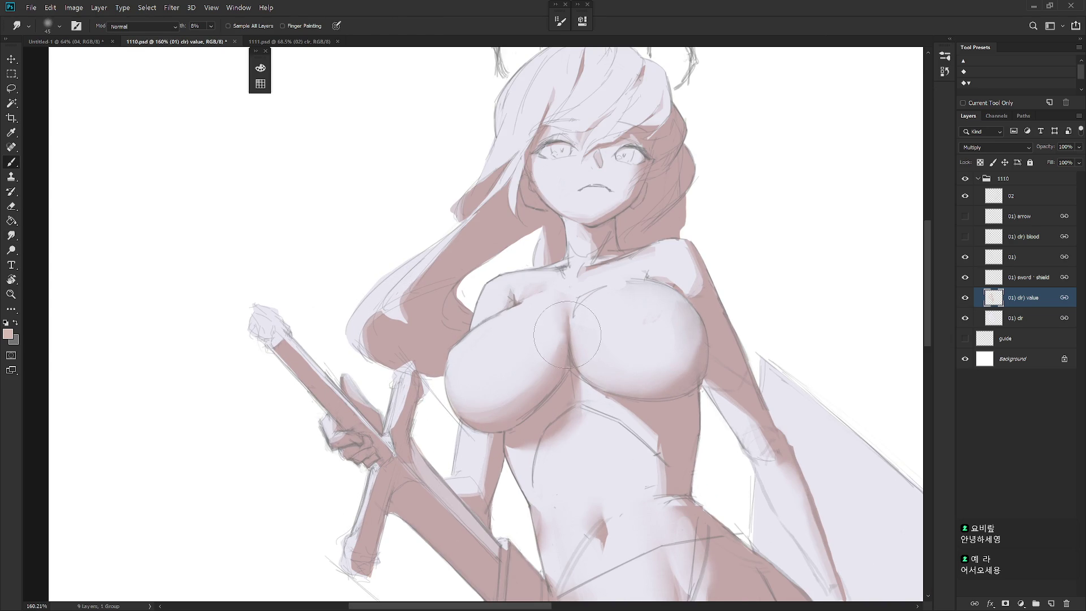
key("l")
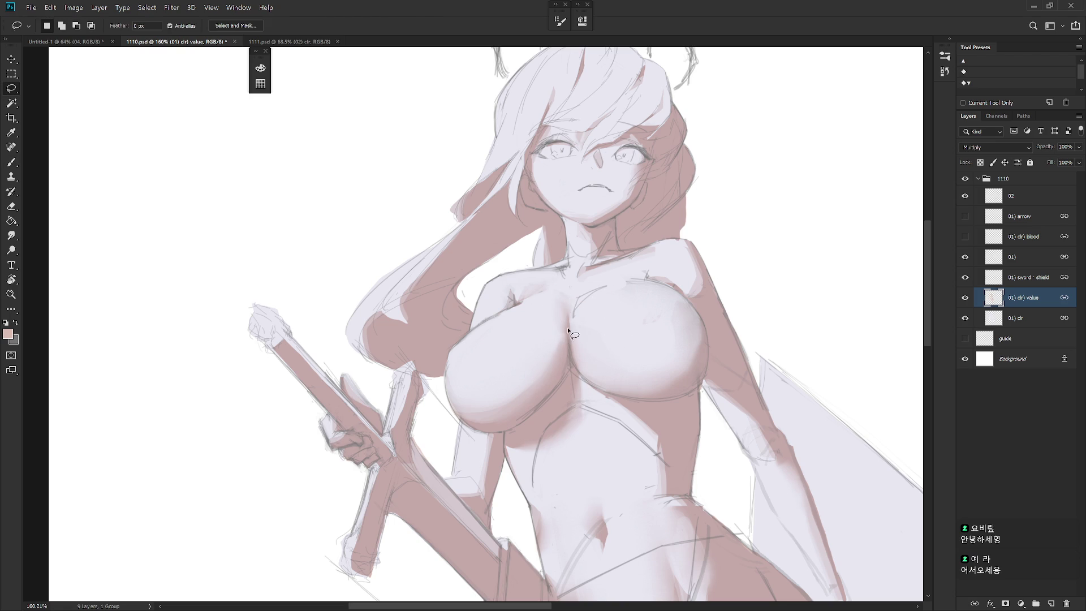
key("b")
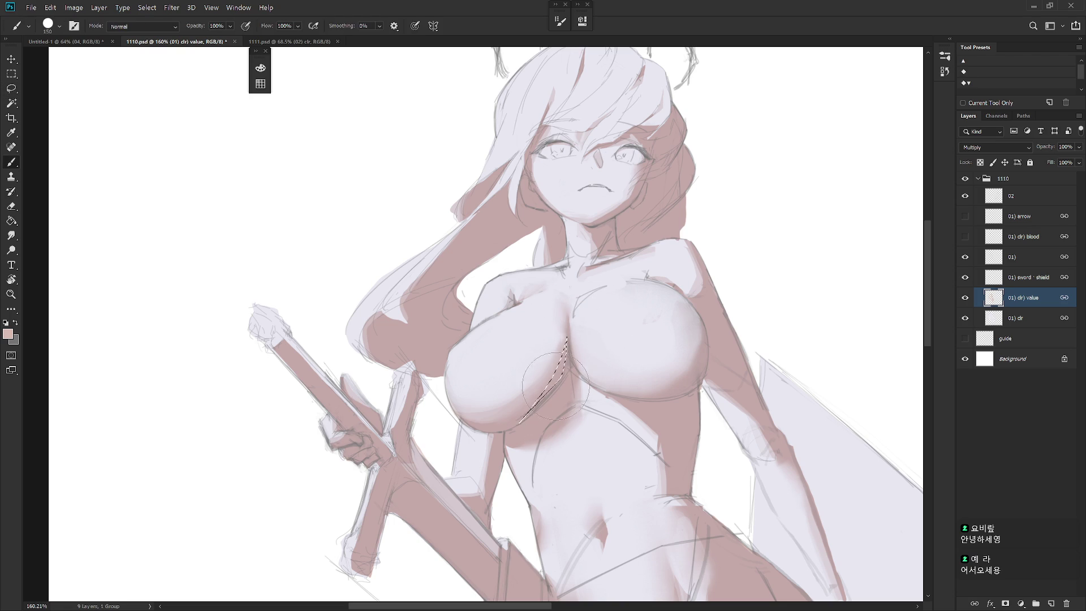
scroll(671, 371, "down", 2)
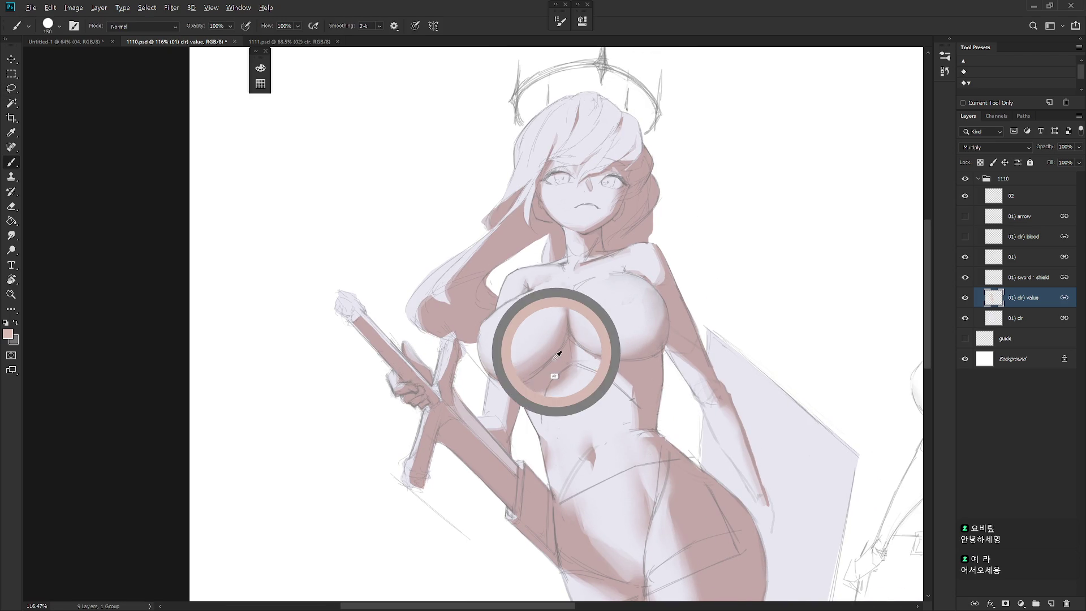
mouse_move(671, 416)
left_mouse_down()
mouse_move(658, 450)
mouse_move(591, 467)
mouse_move(496, 326)
mouse_move(478, 369)
mouse_move(505, 414)
mouse_move(528, 421)
mouse_move(547, 405)
mouse_move(520, 433)
mouse_move(492, 436)
mouse_move(468, 413)
left_mouse_up()
key("l")
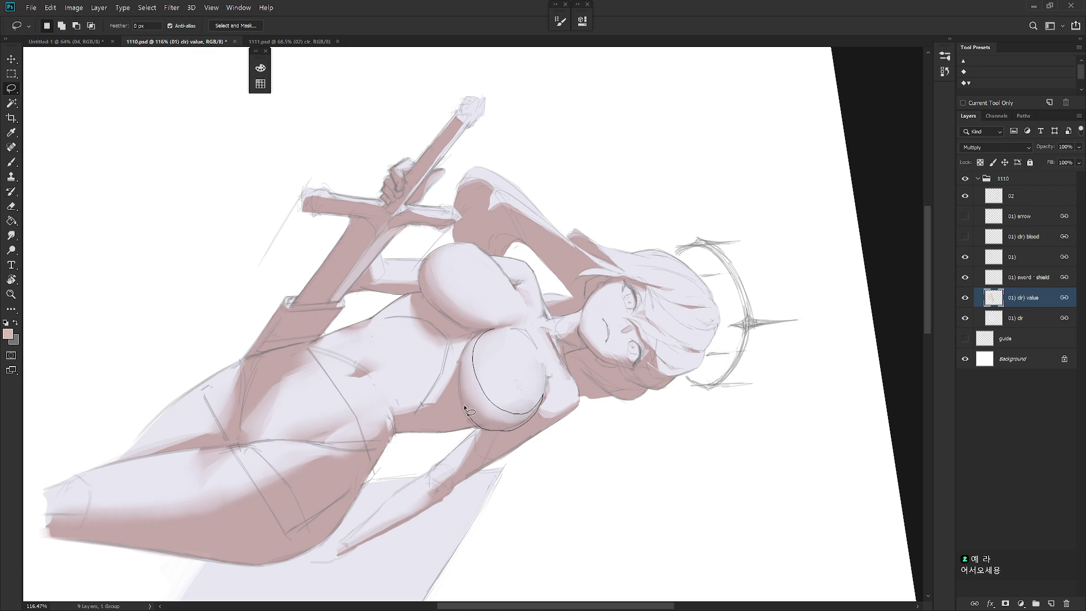
left_click_drag(472, 352, 491, 331)
key("b")
left_click_drag(501, 400, 475, 374)
Soften the lower-breast shading with the eraser, deselect and smudge it, then turn the view upright
key("e")
mouse_move(512, 413)
left_mouse_down()
mouse_move(475, 356)
mouse_move(451, 408)
mouse_move(526, 357)
mouse_move(474, 420)
mouse_move(497, 381)
mouse_move(495, 372)
mouse_move(442, 400)
mouse_move(458, 349)
mouse_move(458, 416)
mouse_move(518, 365)
mouse_move(434, 374)
mouse_move(476, 425)
mouse_move(519, 407)
left_mouse_up()
key("ctrl+d")
left_click_drag(441, 356, 530, 371)
key("r")
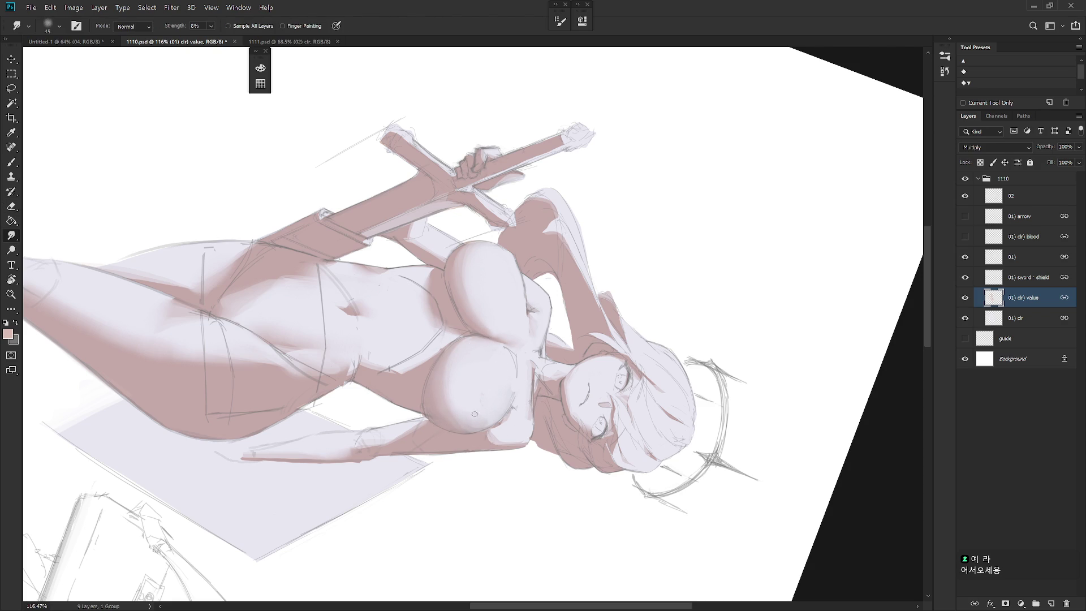
left_click_drag(481, 343, 620, 305)
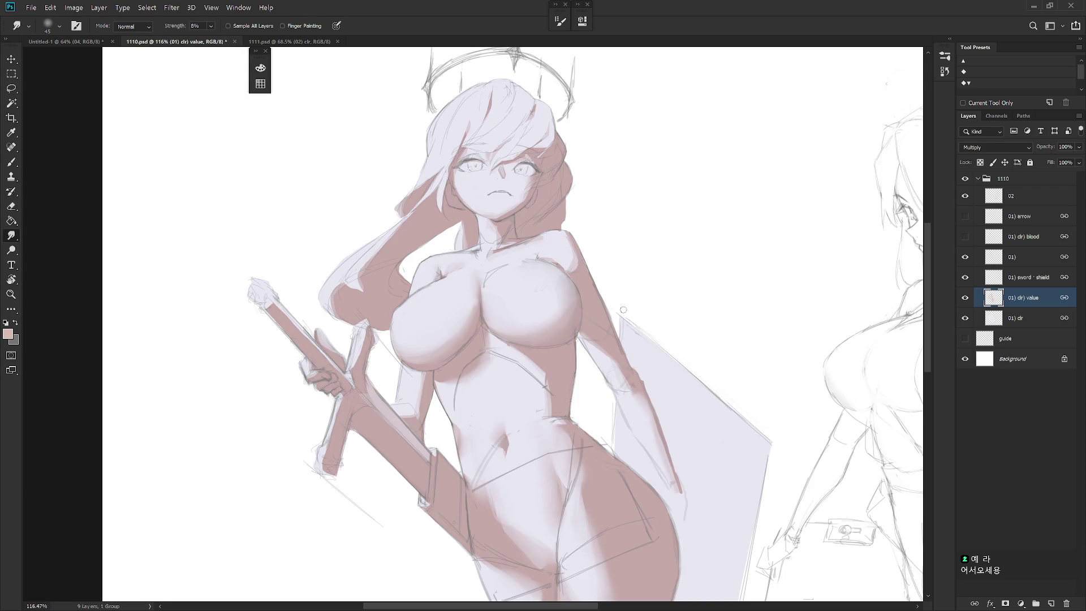
Touch up with brush and smudge, tilting the view slightly before the next selection
key("b")
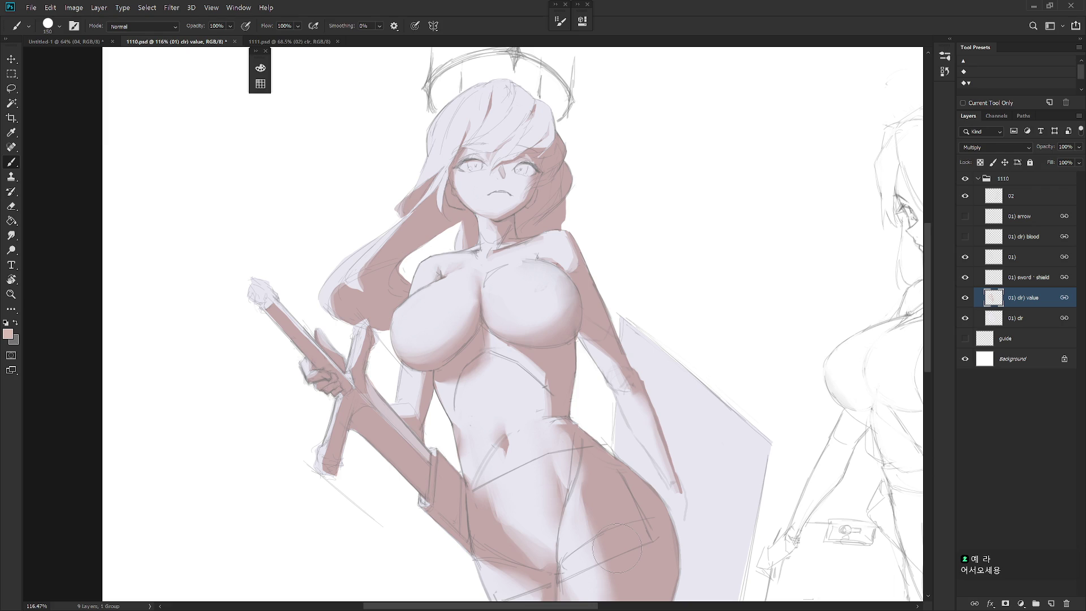
key("r")
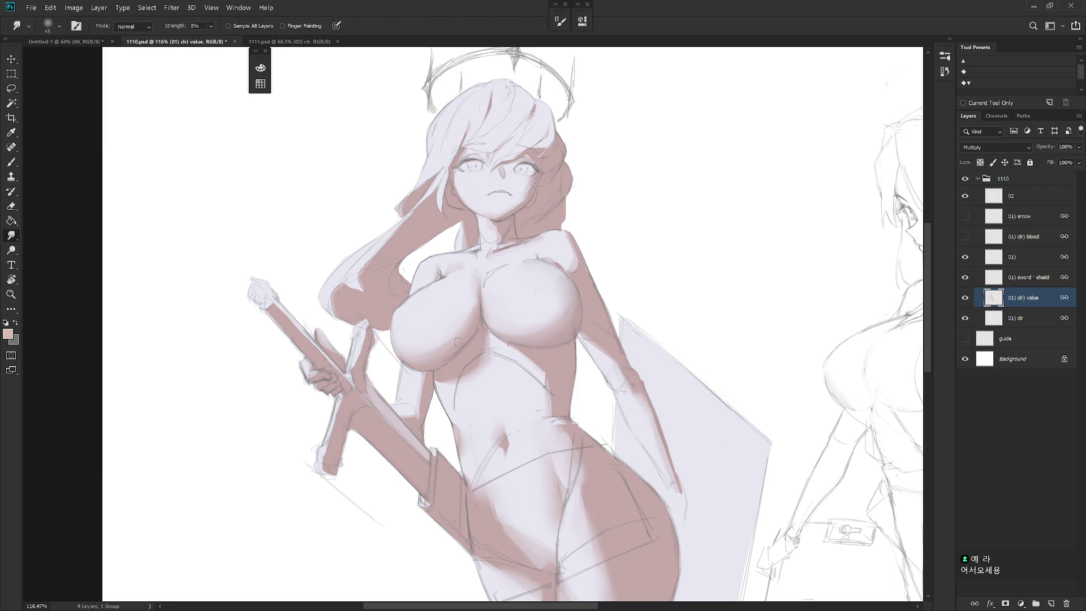
key("r")
left_click_drag(554, 300, 474, 288)
key("l")
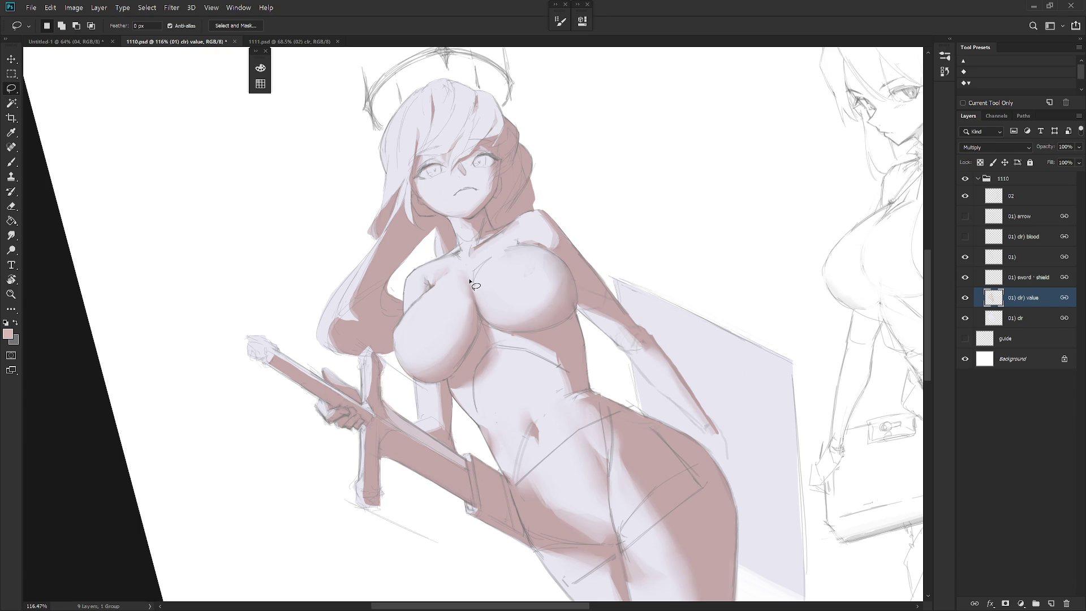
Lasso down the chest, lighten its shading with the eraser on a sideways view, then smudge and reset upright
mouse_move(470, 278)
left_mouse_down()
mouse_move(474, 338)
mouse_move(456, 370)
mouse_move(420, 387)
mouse_move(413, 373)
mouse_move(471, 278)
left_mouse_up()
key("b")
key("e")
key("r")
mouse_move(465, 281)
left_mouse_down()
mouse_move(471, 270)
mouse_move(496, 316)
left_mouse_up()
mouse_move(465, 242)
left_mouse_down()
mouse_move(463, 315)
mouse_move(486, 313)
mouse_move(518, 339)
mouse_move(501, 339)
mouse_move(488, 318)
mouse_move(473, 254)
mouse_move(463, 306)
left_mouse_up()
mouse_move(483, 255)
left_mouse_down()
mouse_move(471, 244)
mouse_move(472, 293)
left_mouse_up()
left_click_drag(510, 335, 492, 289)
key("ctrl+d")
key("r")
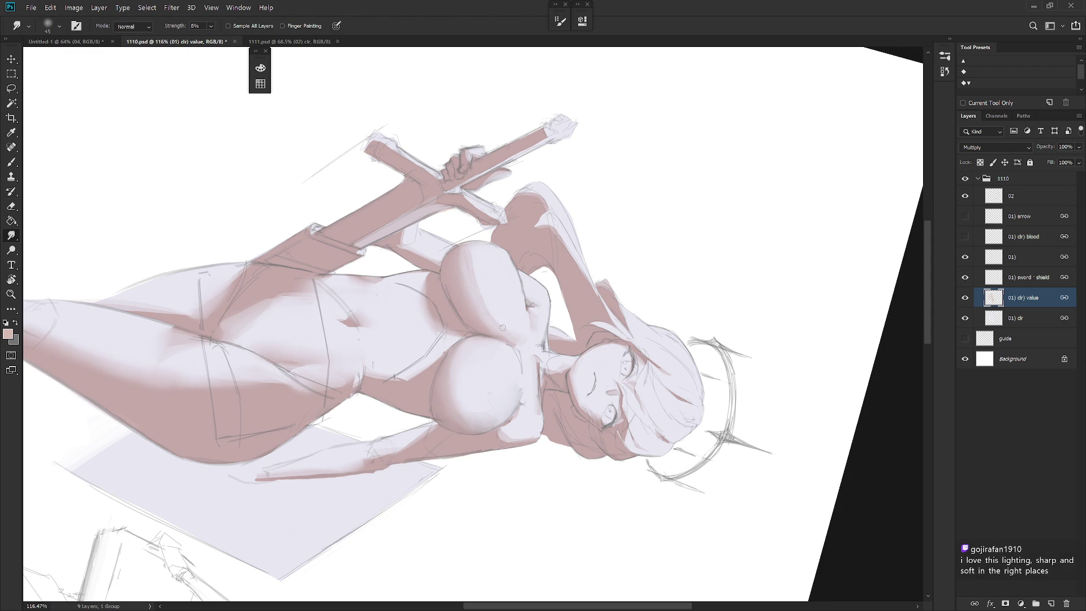
left_click_drag(505, 324, 636, 458)
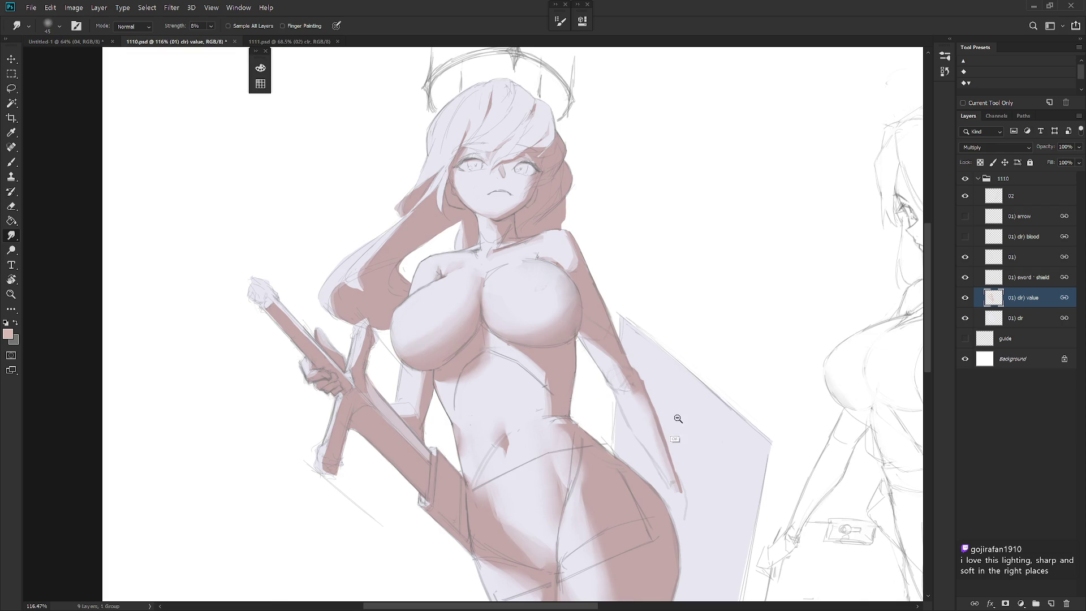
scroll(629, 433, "down", 2)
Brush and half-opacity erase across the body on a tilted canvas, then reset rotation and zoom out to check
key("b")
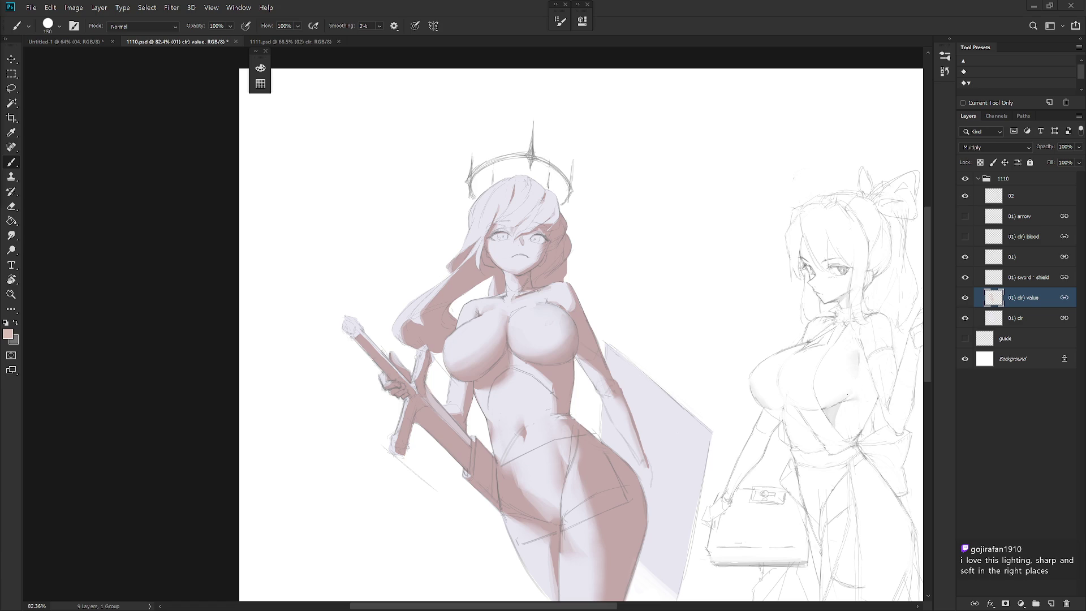
scroll(436, 336, "up", 2)
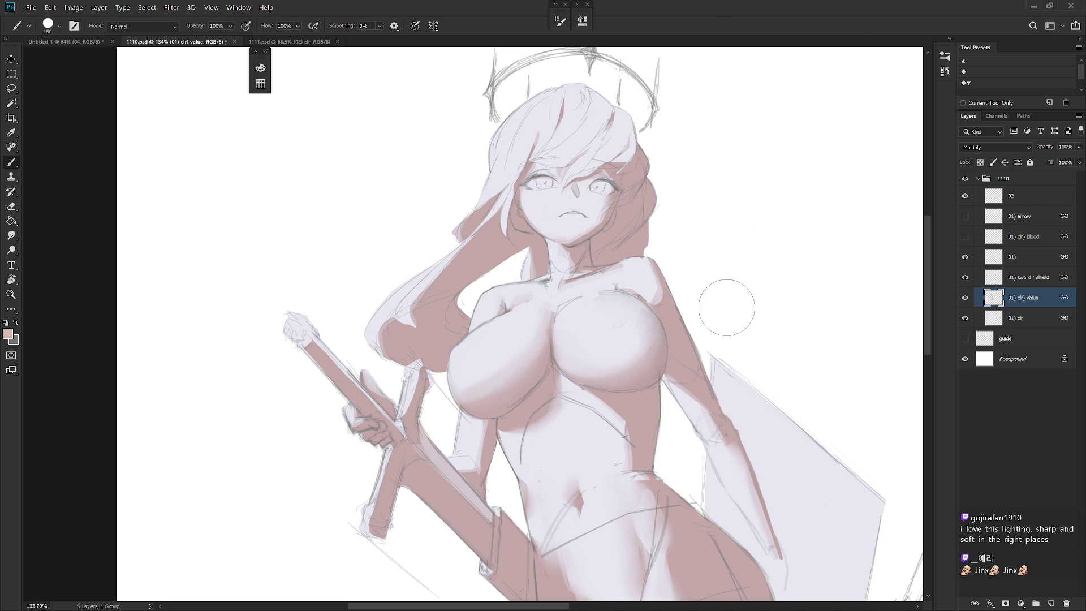
scroll(748, 230, "down", 1)
left_click_drag(748, 230, 720, 213)
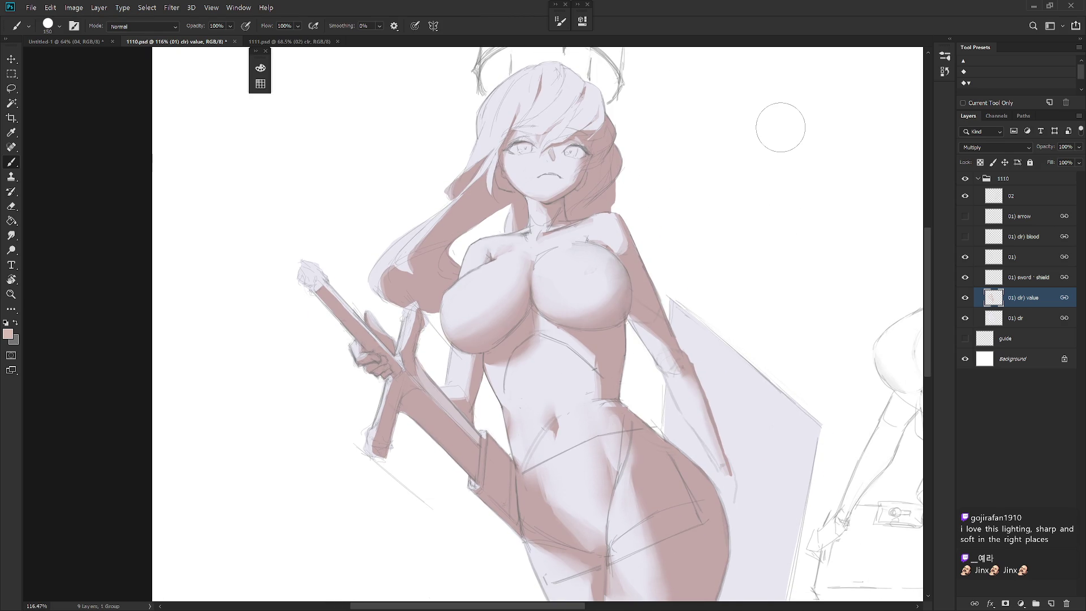
key("r")
left_click_drag(473, 382, 455, 298)
key("e")
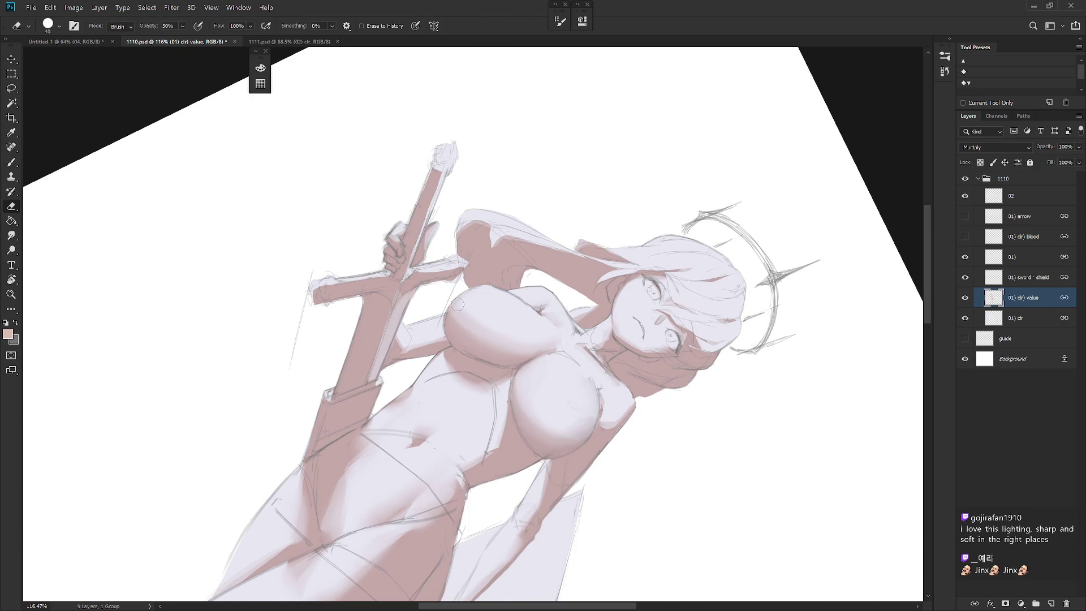
key("r")
left_click_drag(555, 339, 515, 424)
key("e")
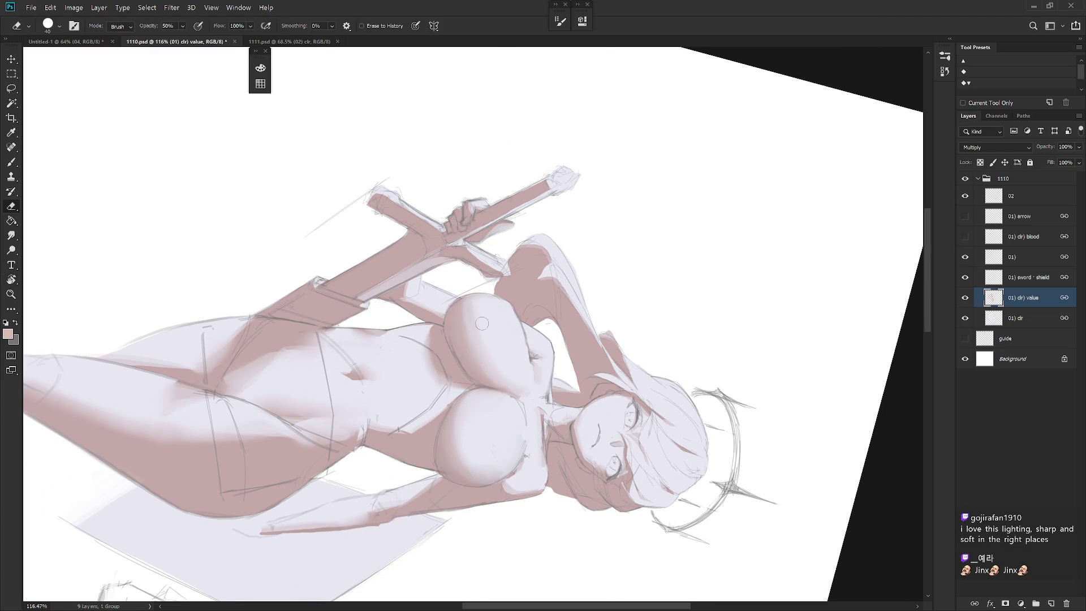
key("r")
key("Escape")
scroll(686, 353, "down", 5)
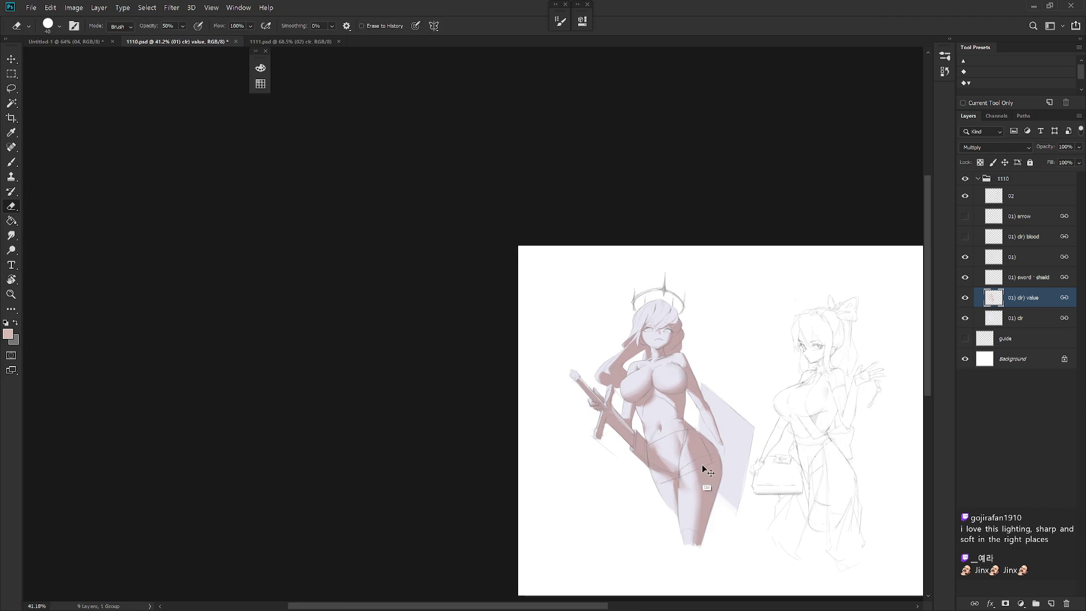
Save 1110.psd and turn the arrow and blood layers back on
key("b")
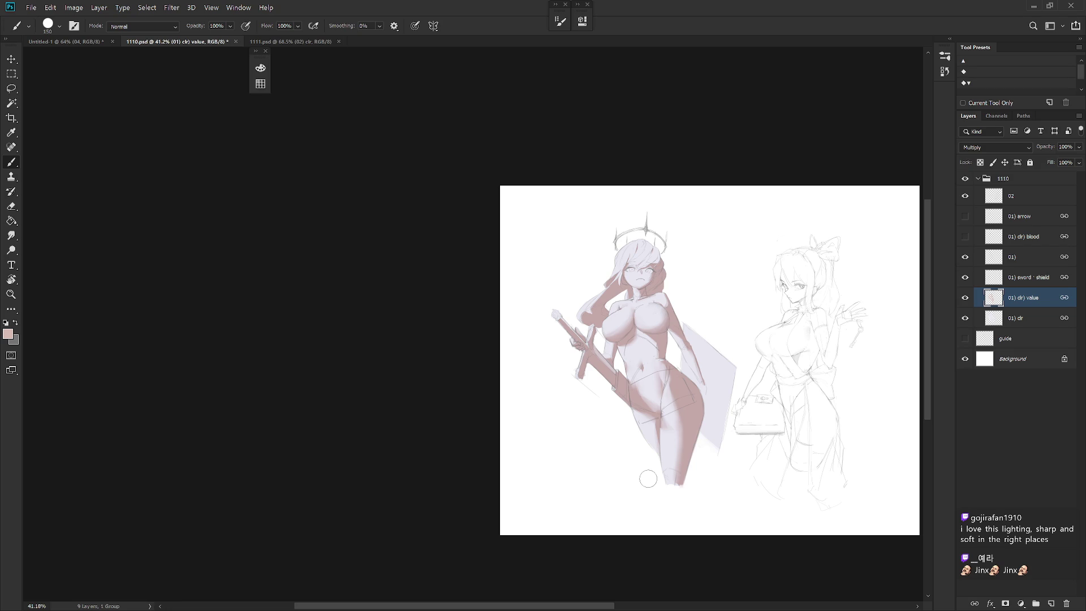
key("ctrl+s")
left_click(945, 73)
left_click(965, 215)
left_click(965, 236)
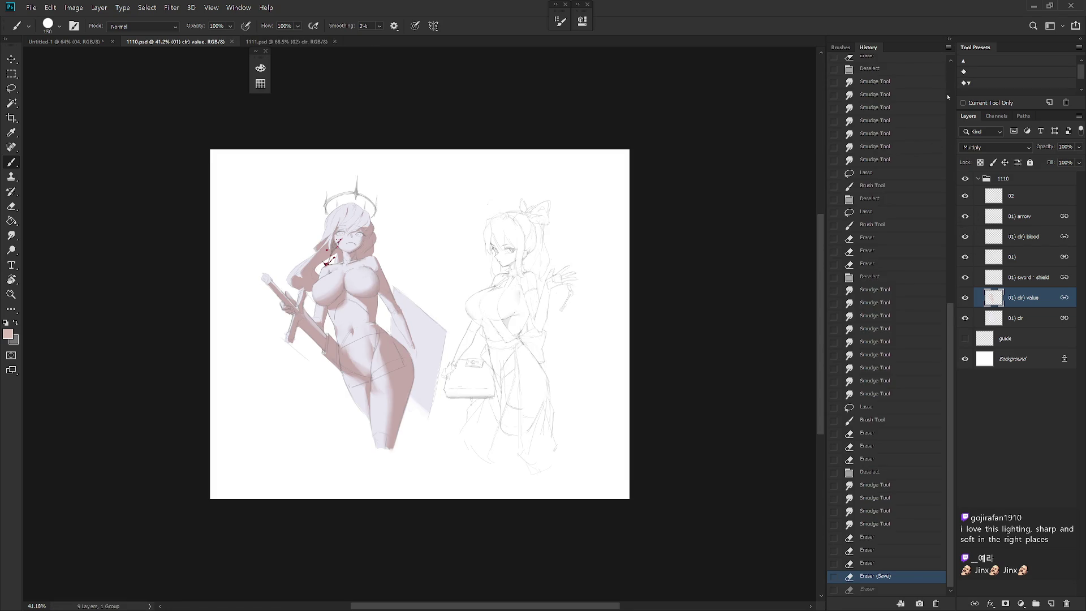
scroll(938, 497, "down", 1)
Flip between the 1110.psd and Snapshot 1 history states to compare, returning to the latest state
left_click(949, 70)
left_click(883, 63)
left_click(899, 69)
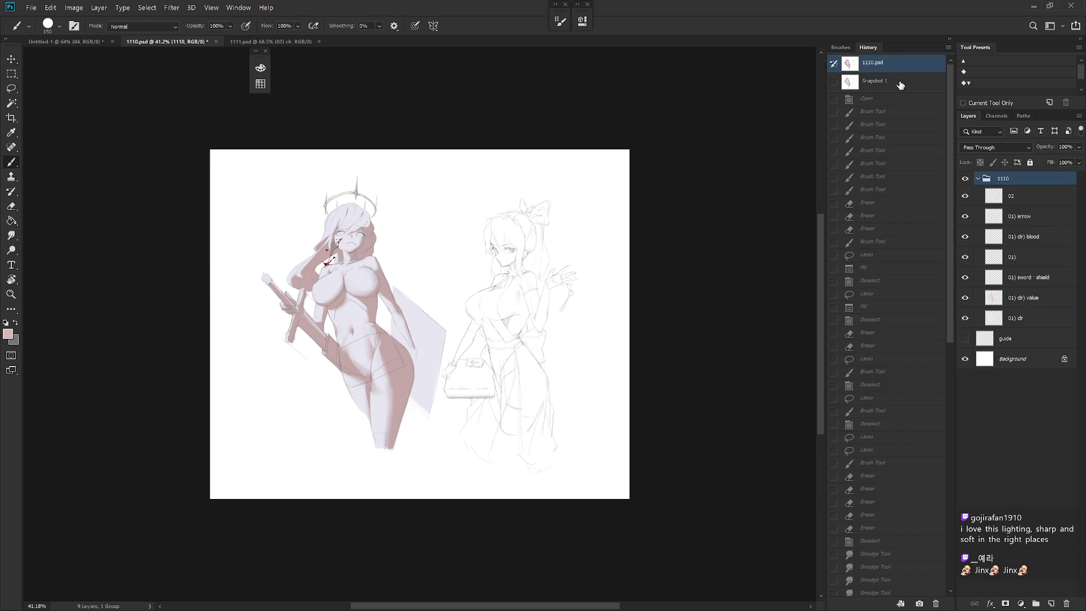
left_click(899, 68)
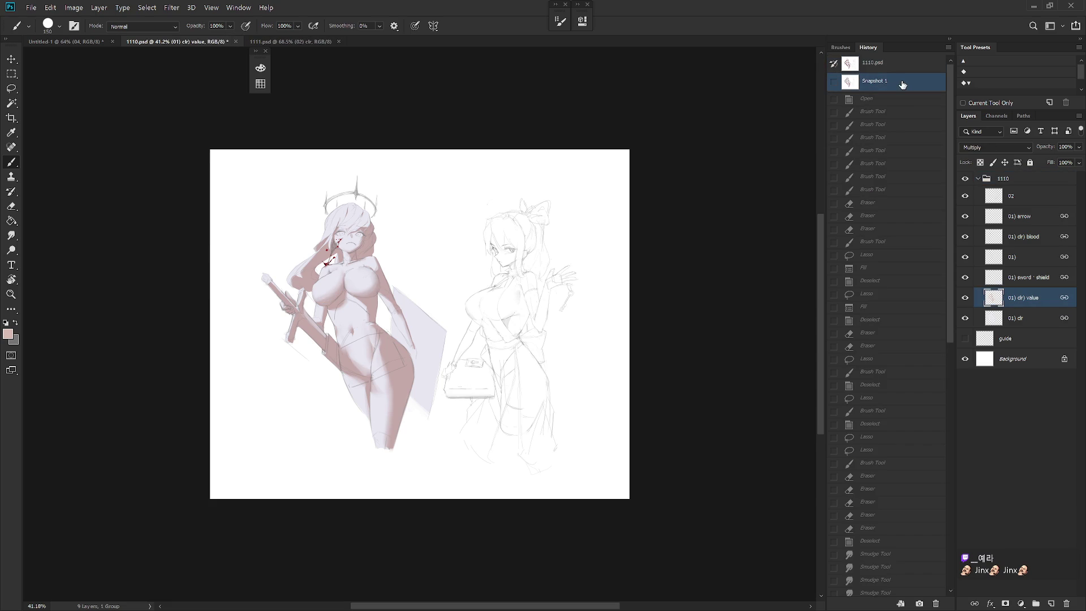
left_click(901, 68)
scroll(943, 596, "down", 10)
left_click(924, 578)
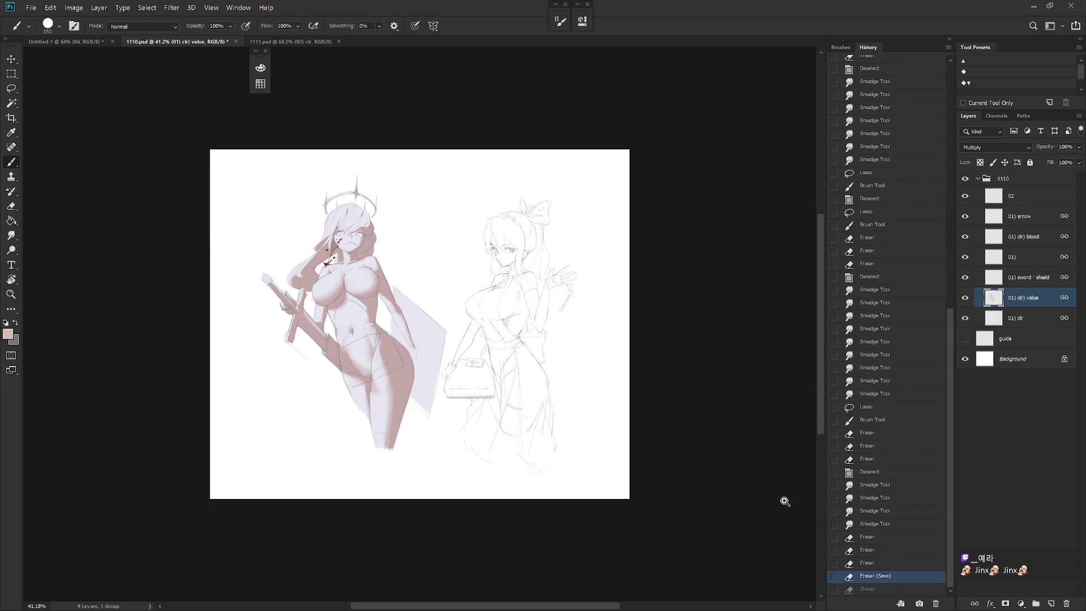
scroll(358, 281, "up", 5)
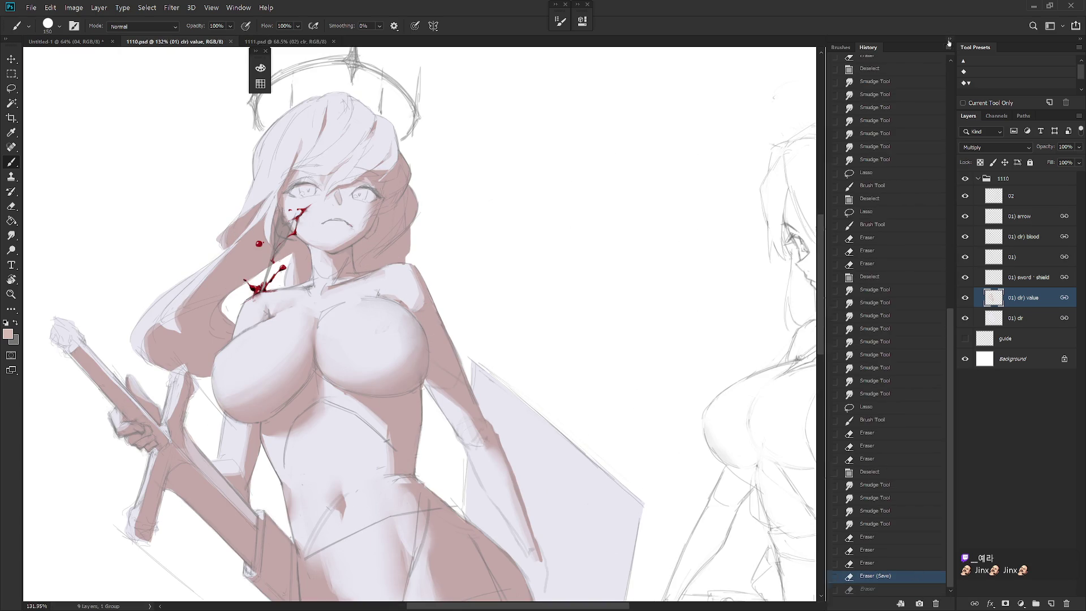
Collapse the History panel and close 1110.psd to bring up 1111.psd
left_click(949, 43)
left_click(232, 41)
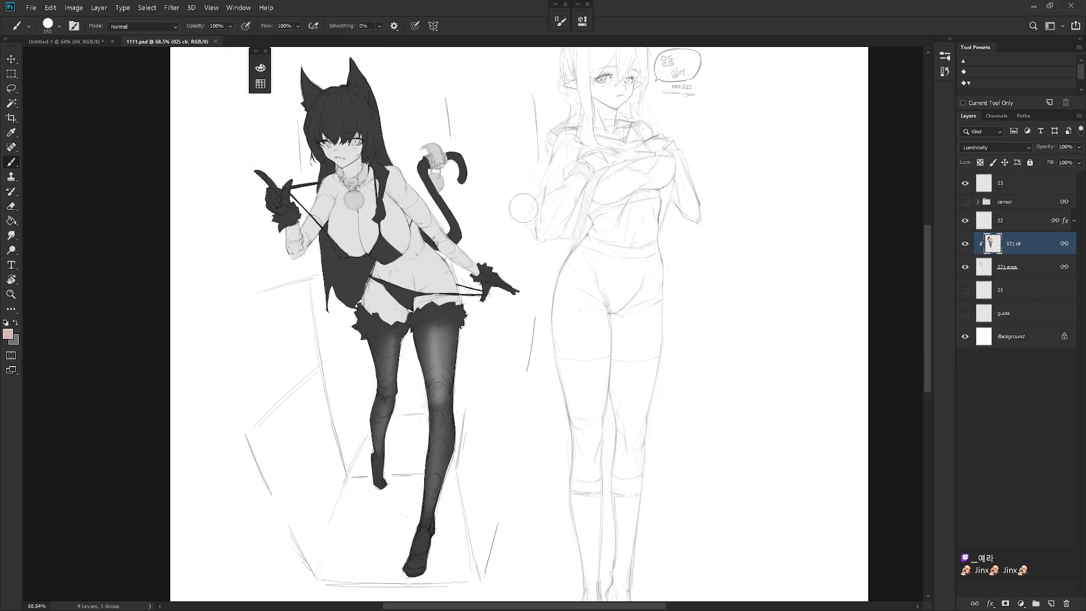
scroll(618, 297, "up", 2)
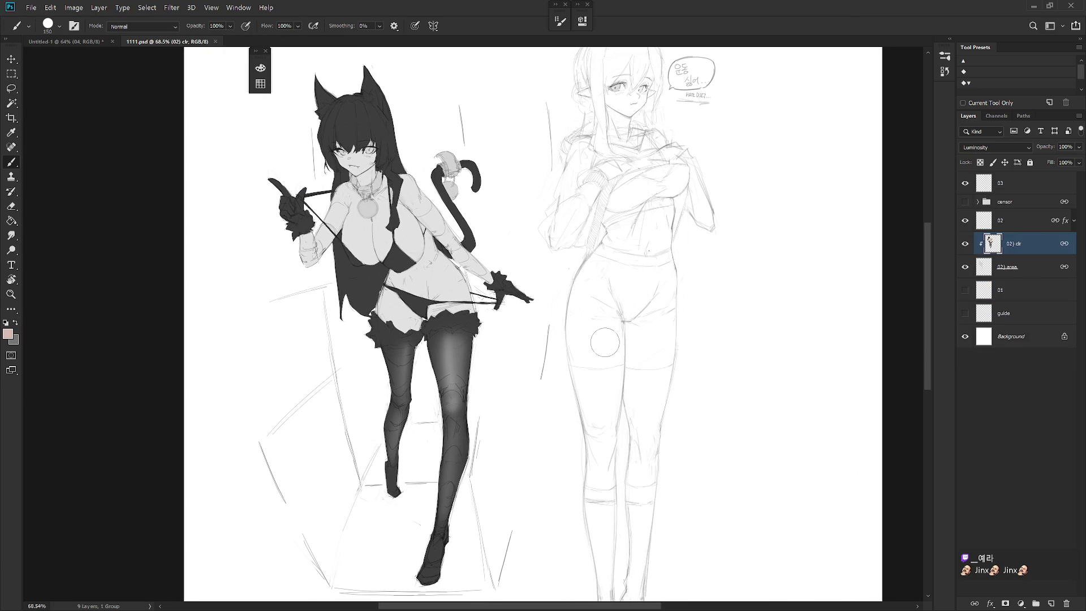
Hide the (02) area shading layer and clear layer 02's layer style in 1111.psd
left_click(965, 267)
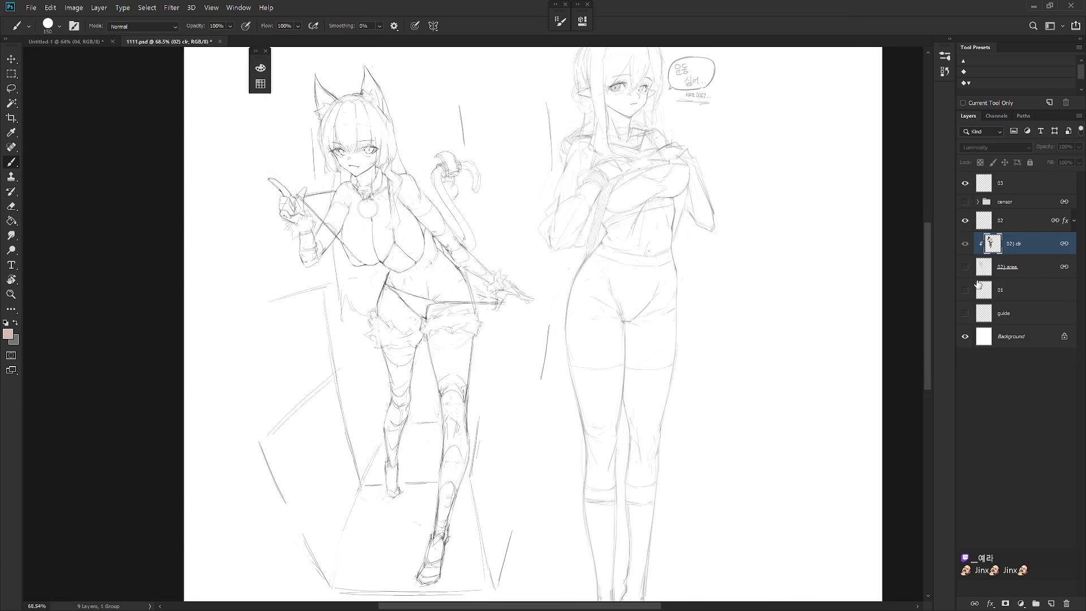
left_click_drag(613, 408, 710, 376)
right_click(1018, 220)
left_click(932, 376)
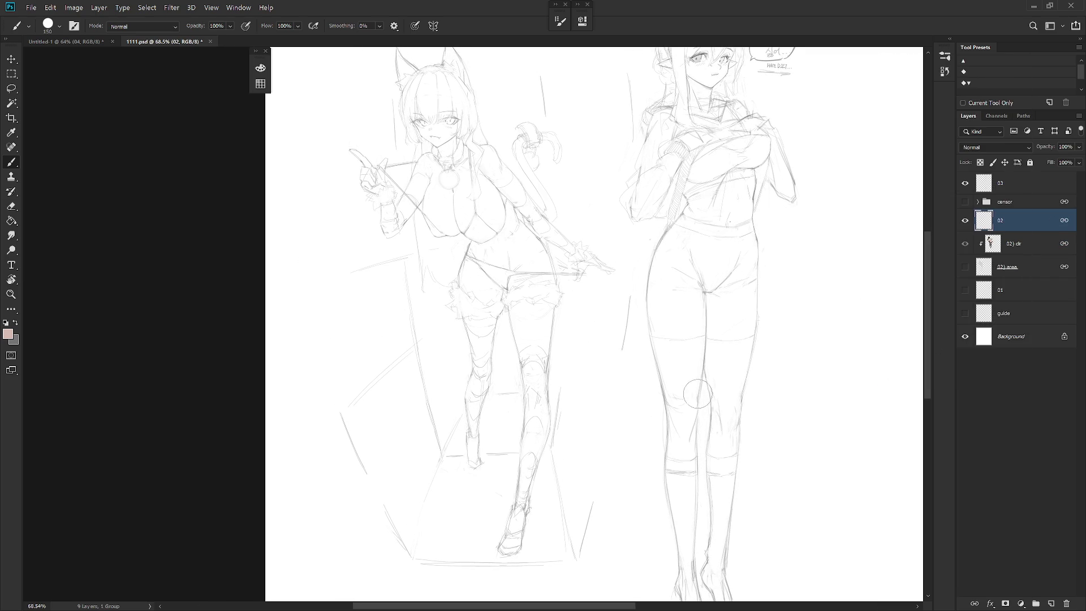
left_click_drag(708, 428, 693, 461)
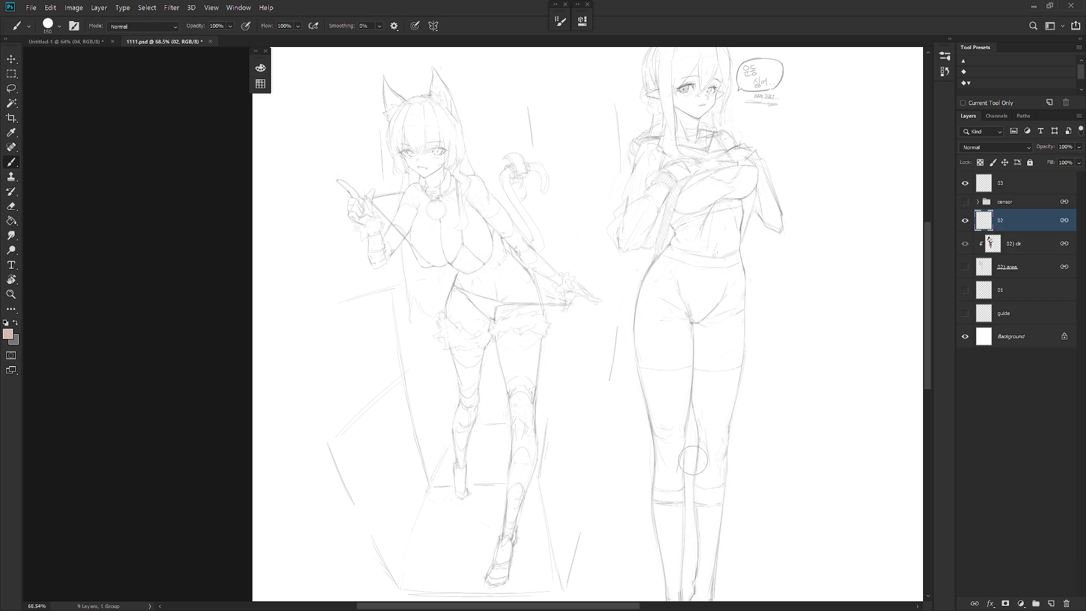
Switch to Untitled-1 and create a new Layer 1 on top
left_click(1030, 188)
key("ctrl+shift+n")
key("Escape")
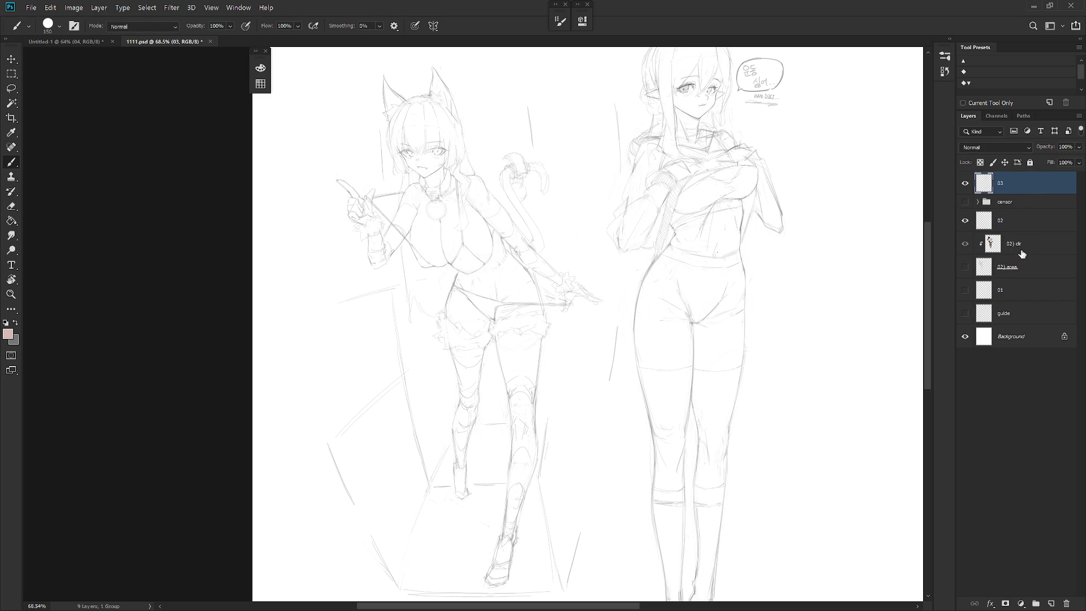
key("ctrl+Tab")
key("ctrl+shift+n")
key("Return")
scroll(622, 270, "down", 2)
Pick the Draw 02 brush from the brush presets
right_click(622, 270)
scroll(695, 506, "up", 3)
scroll(694, 506, "up", 3)
left_click(694, 506)
left_click(901, 182)
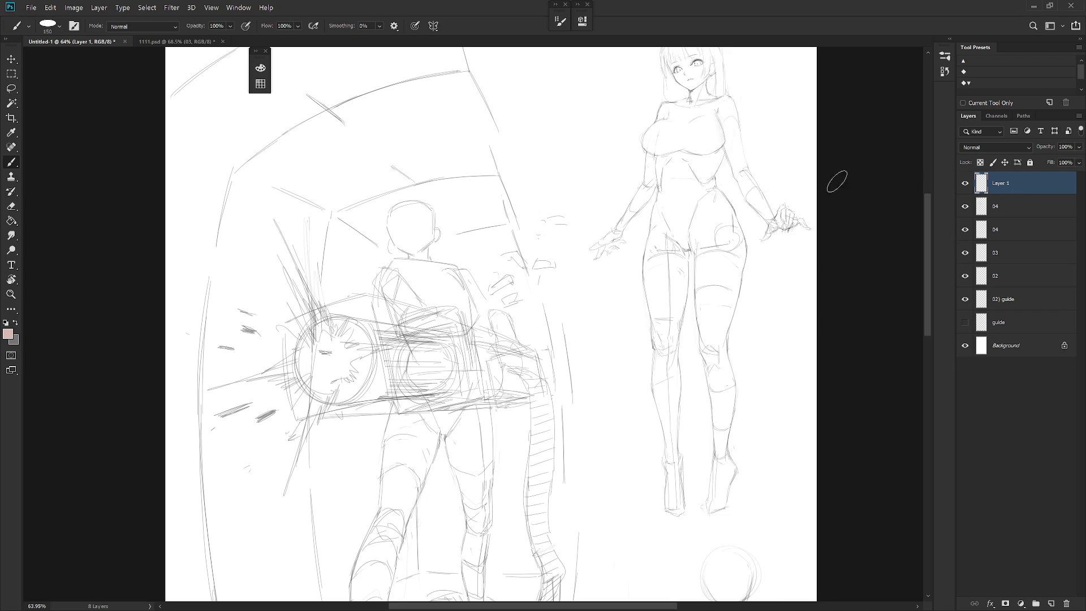
Swap to grey and start lettering the note beside the corridor sketch, undoing the miswritten strokes
key("x")
mouse_move(508, 147)
left_mouse_down()
mouse_move(506, 178)
mouse_move(531, 179)
mouse_move(550, 155)
mouse_move(550, 179)
left_mouse_up()
mouse_move(570, 146)
left_mouse_down()
mouse_move(552, 176)
mouse_move(590, 153)
left_mouse_up()
mouse_move(518, 192)
left_mouse_down()
mouse_move(520, 214)
mouse_move(535, 213)
left_mouse_up()
left_click_drag(554, 194, 599, 212)
key("ctrl+z")
key("ctrl+z")
key("ctrl+z")
key("ctrl+z")
key("ctrl+z")
key("ctrl+z")
key("ctrl+z")
key("ctrl+z")
key("ctrl+z")
Hand-letter 'Rest 10min.' in grey between the gunner and the standing girl
left_click_drag(509, 146, 545, 180)
mouse_move(513, 152)
left_mouse_down()
mouse_move(512, 189)
mouse_move(559, 178)
left_mouse_up()
left_click_drag(586, 136, 582, 170)
left_click_drag(577, 154, 596, 148)
mouse_move(523, 196)
left_mouse_down()
mouse_move(525, 221)
mouse_move(531, 209)
mouse_move(605, 219)
left_mouse_up()
left_click(578, 194)
left_click(611, 205)
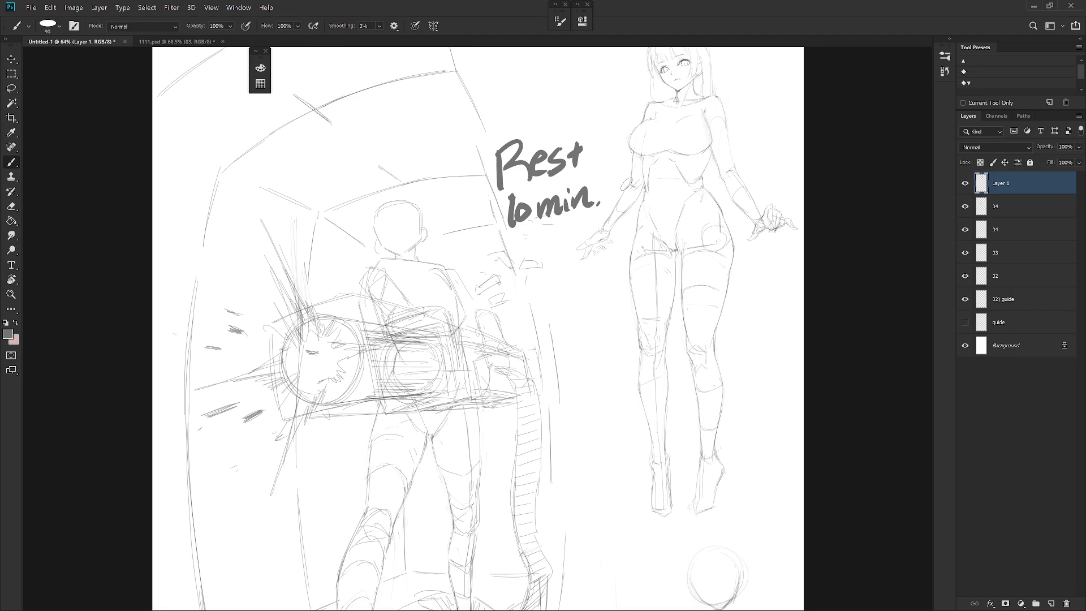
Show the canvas in full-screen mode and nudge the view into place
key("f")
mouse_move(695, 322)
left_mouse_down()
mouse_move(688, 298)
mouse_move(691, 346)
left_mouse_up()
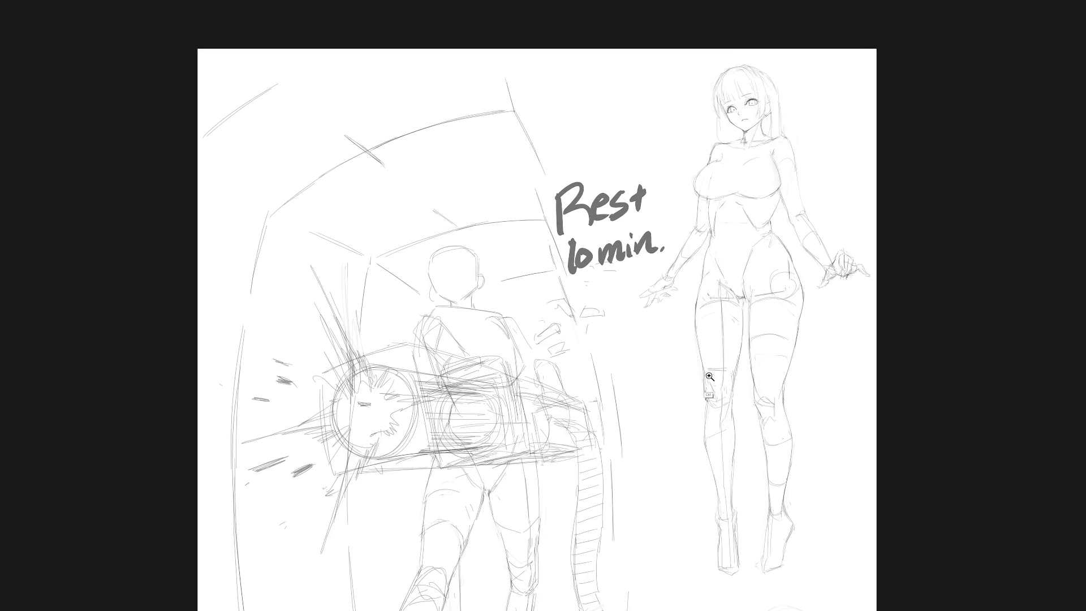
scroll(738, 374, "up", 2)
scroll(749, 387, "down", 2)
left_click_drag(749, 388, 743, 362)
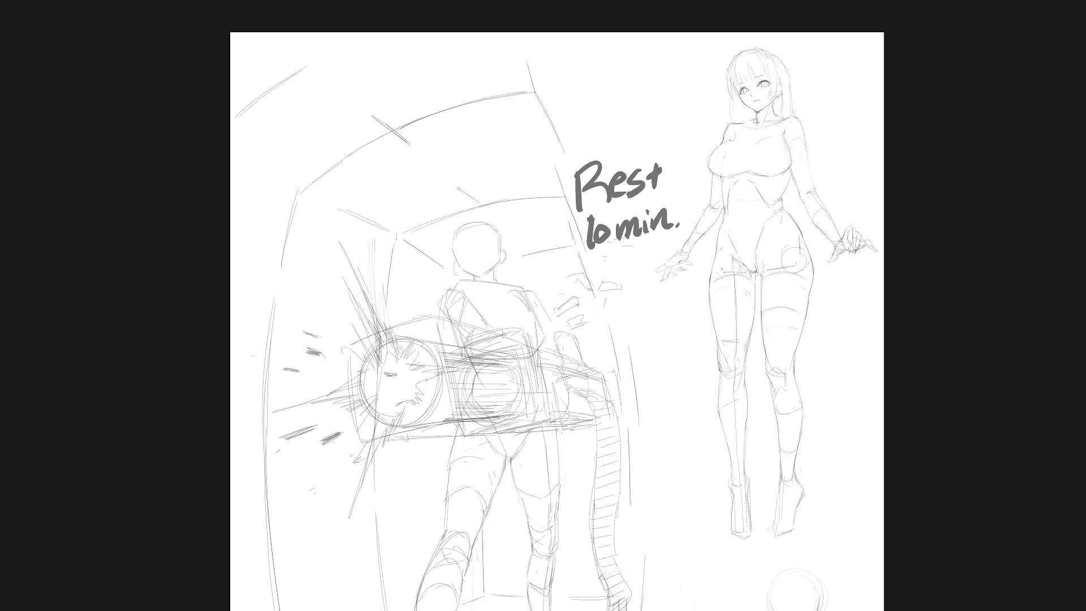
Leave full-screen mode and delete the layer holding the Rest 10min. note
left_click_drag(624, 170, 628, 226)
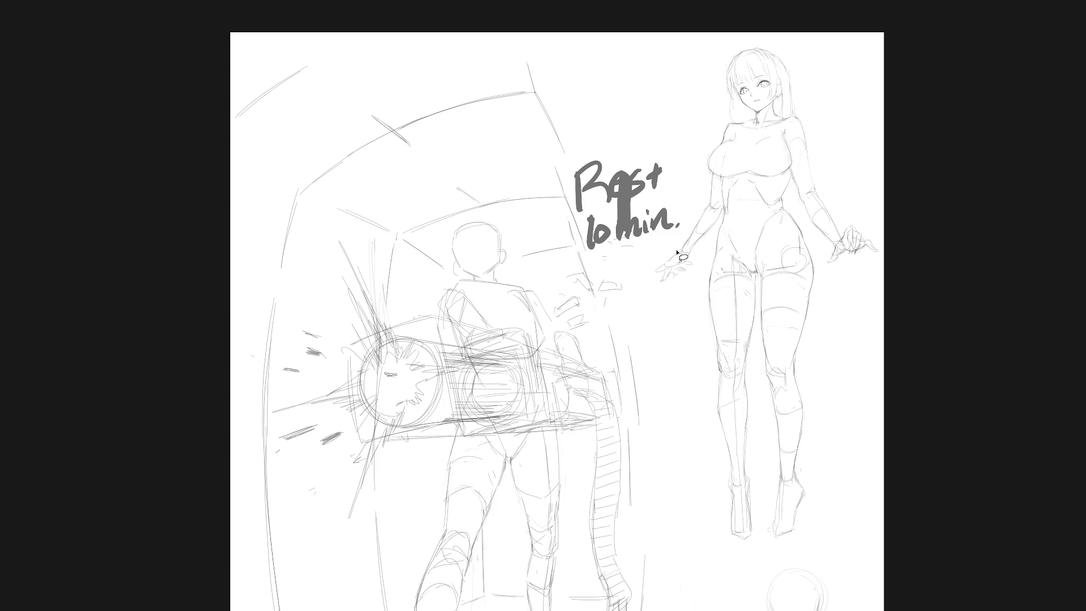
key("f")
key("Delete")
scroll(682, 257, "down", 5)
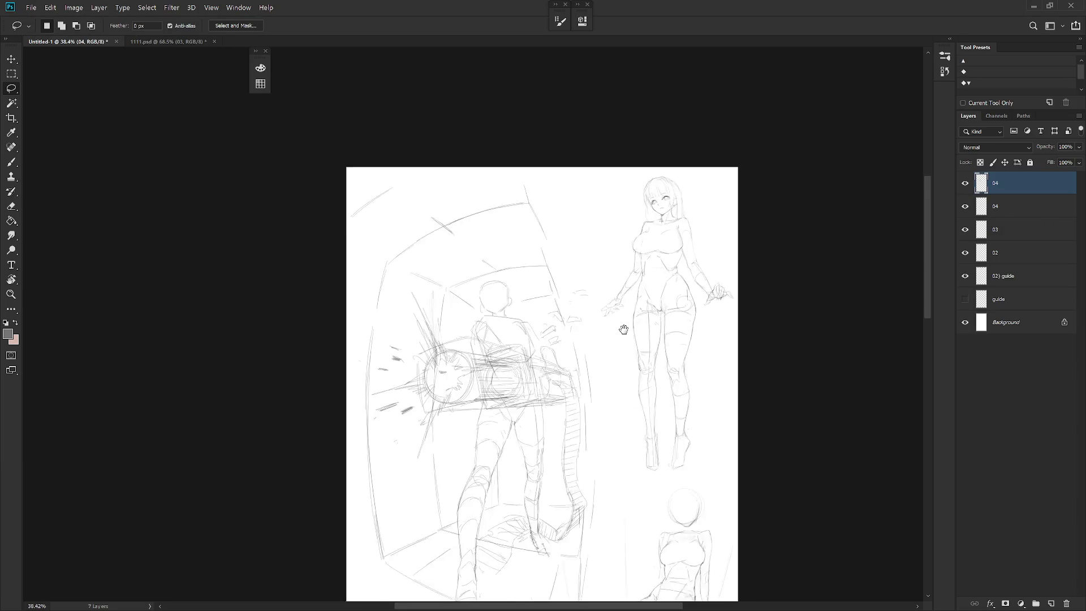
scroll(626, 334, "down", 3)
Show the second 04 layer's perspective lines and rename it 04) guide
left_click(966, 210)
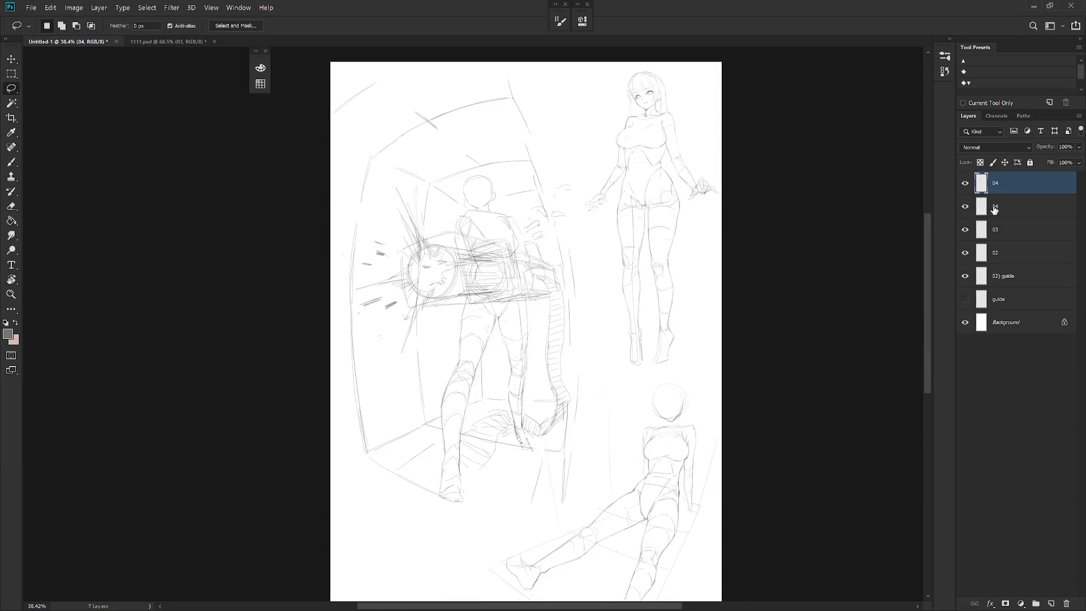
double_click(999, 206)
left_click(1003, 204)
type("guide")
key("Return")
double_click(1002, 207)
left_click(1000, 207)
type(")")
key("Return")
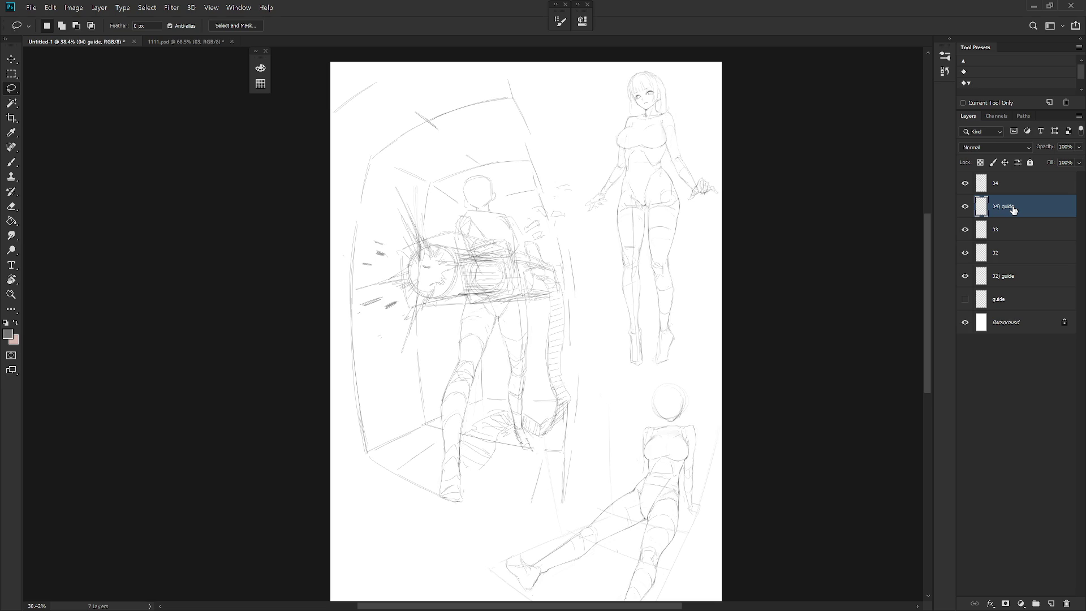
scroll(710, 339, "up", 1)
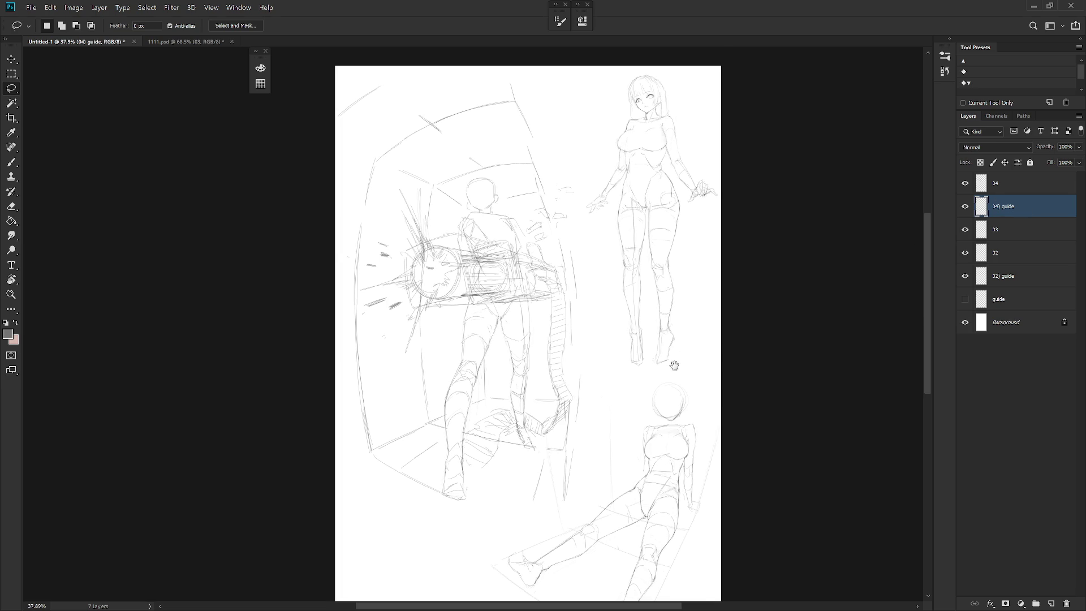
Select layer 04 with the brush active and add a new empty layer named 05
key("b")
left_click_drag(710, 340, 686, 381)
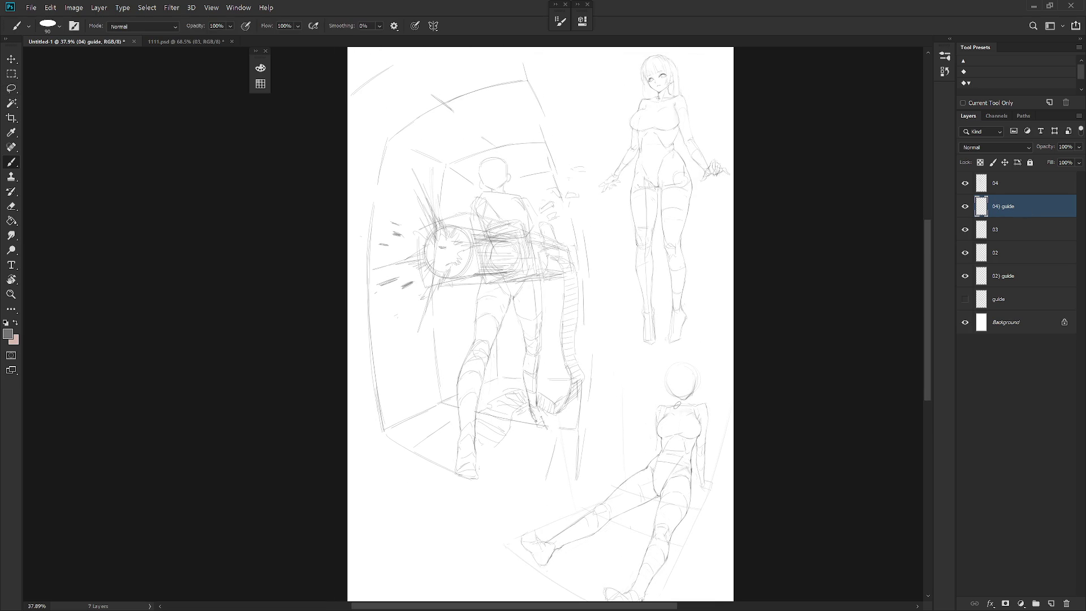
left_click(1025, 183)
scroll(687, 250, "down", 3)
scroll(687, 249, "down", 1)
mouse_move(648, 286)
left_mouse_down()
mouse_move(656, 384)
mouse_move(654, 320)
left_mouse_up()
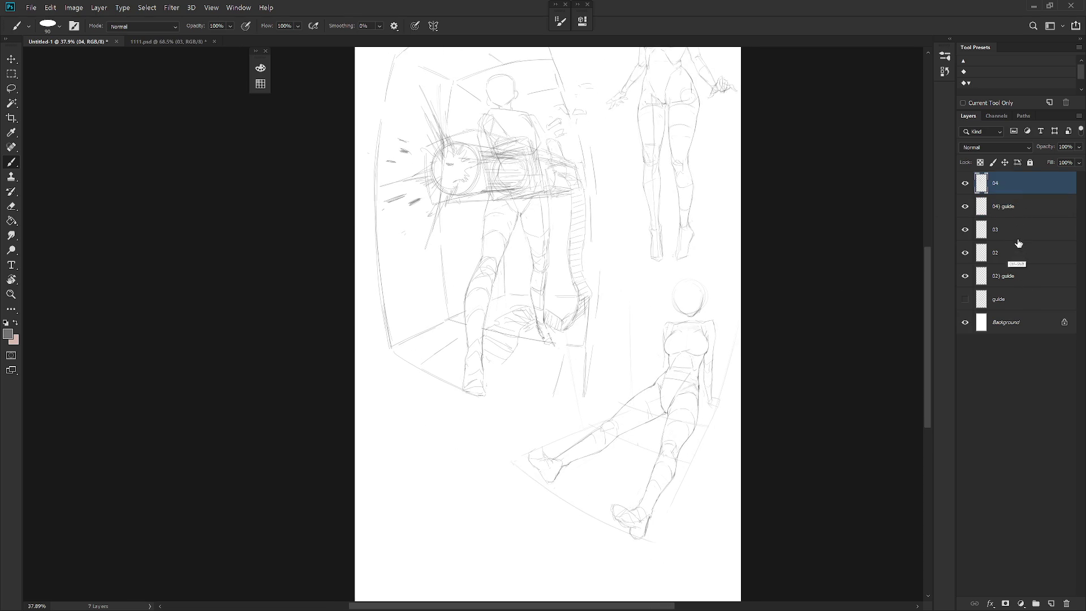
key("ctrl+shift+n")
type("05")
key("Return")
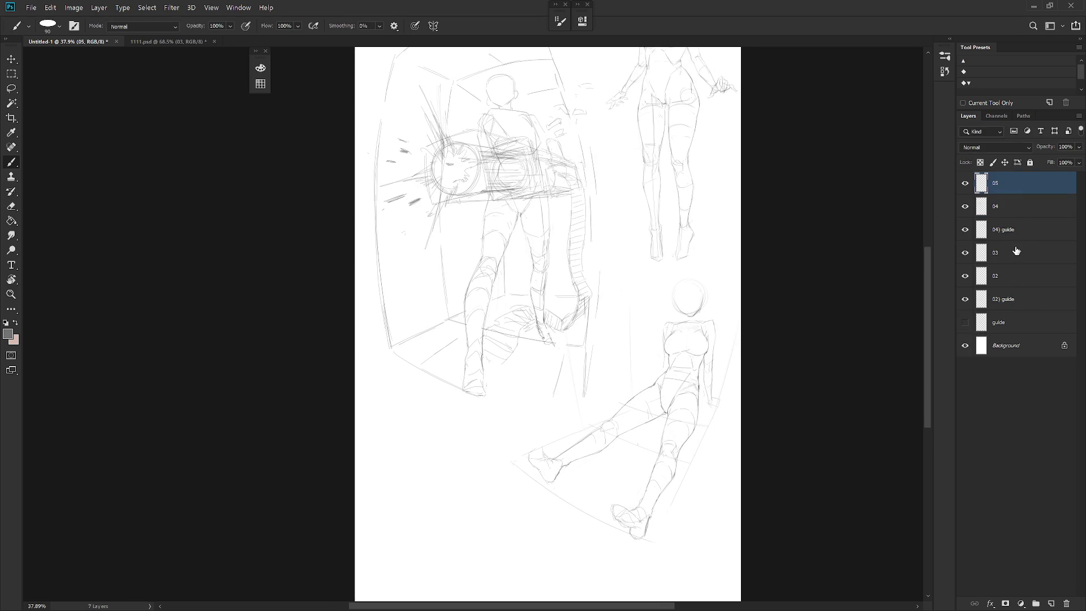
Pick the thin Hard Round brush from the presets and centre the lower sketches in view
left_click_drag(549, 406, 579, 288)
right_click(578, 287)
scroll(637, 510, "down", 3)
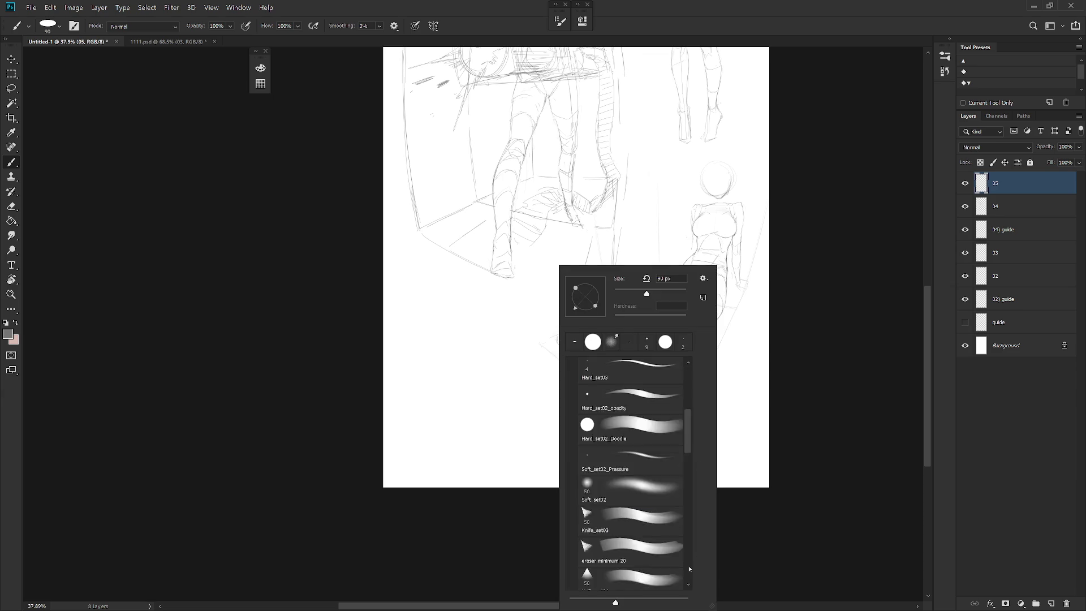
scroll(643, 551, "down", 3)
left_click(642, 551)
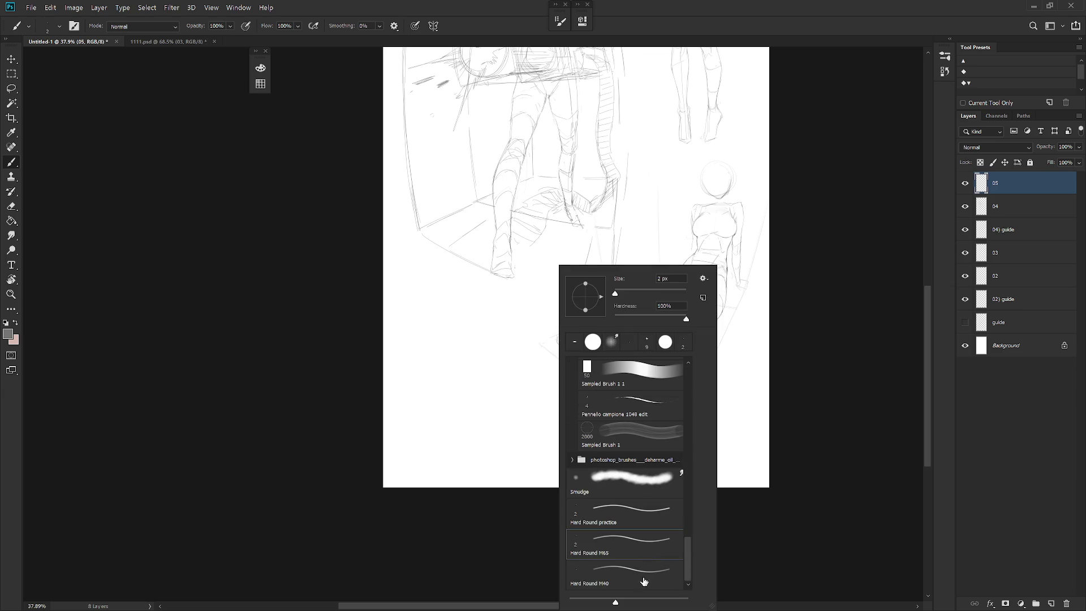
left_click(1016, 192)
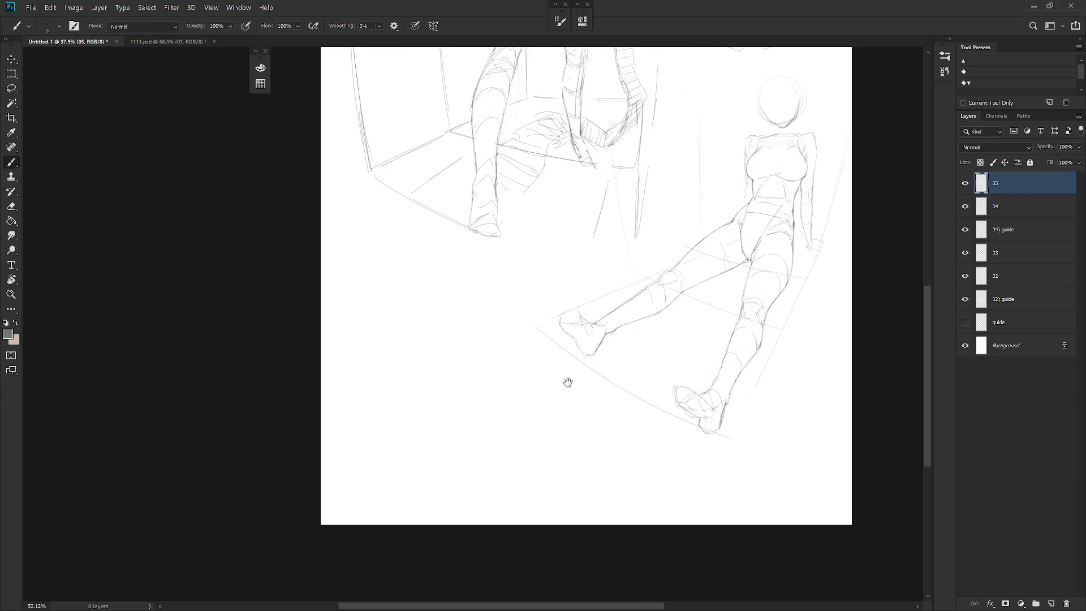
scroll(551, 394, "up", 2, "alt")
mouse_move(549, 349)
left_mouse_down()
mouse_move(555, 317)
mouse_move(559, 351)
left_mouse_up()
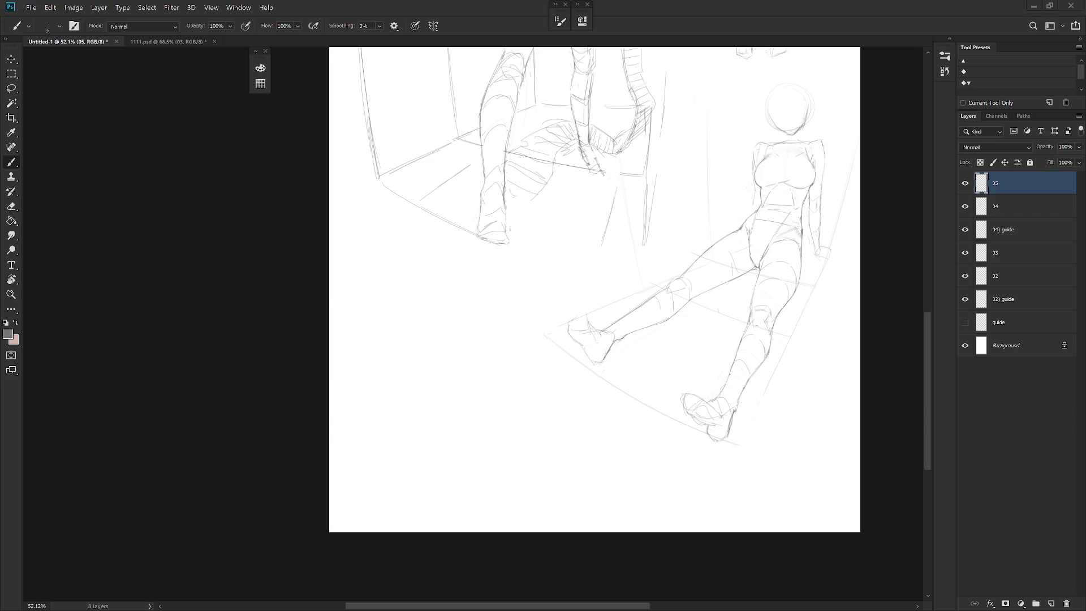
scroll(518, 289, "up", 2)
scroll(484, 253, "up", 2)
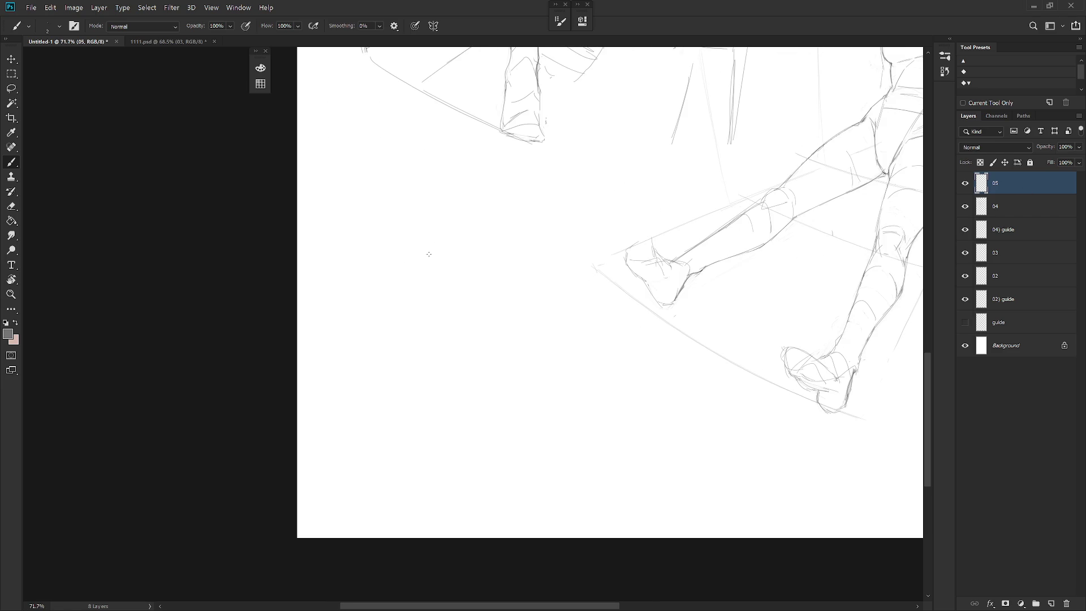
Sketch the new figure's side contours and lower curves, undoing and redrawing stray strokes
left_click_drag(422, 267, 496, 247)
key("ctrl+z")
key("ctrl+z")
mouse_move(396, 272)
left_mouse_down()
mouse_move(426, 258)
mouse_move(415, 265)
left_mouse_up()
left_click_drag(487, 269, 508, 352)
key("ctrl+z")
key("ctrl+z")
left_click_drag(484, 265, 508, 340)
mouse_move(484, 262)
left_mouse_down()
mouse_move(500, 312)
mouse_move(491, 287)
left_mouse_up()
left_click_drag(395, 273, 433, 371)
key("ctrl+z")
key("ctrl+z")
mouse_move(396, 285)
left_mouse_down()
mouse_move(429, 357)
mouse_move(459, 384)
left_mouse_up()
key("ctrl+z")
left_click_drag(406, 309, 458, 380)
left_click_drag(493, 309, 489, 376)
left_click_drag(493, 336, 458, 389)
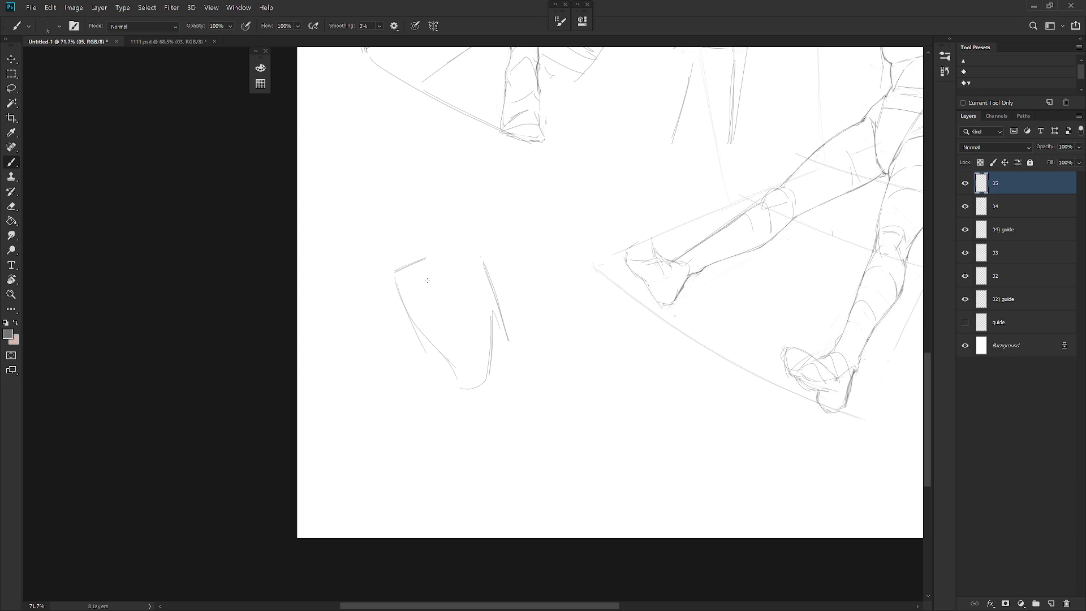
Draw the line across the torso top and build up its left and right edges
left_click_drag(424, 269, 479, 265)
key("ctrl+z")
mouse_move(413, 271)
left_mouse_down()
mouse_move(475, 271)
mouse_move(494, 308)
left_mouse_up()
mouse_move(474, 271)
left_mouse_down()
mouse_move(502, 317)
mouse_move(494, 303)
mouse_move(499, 370)
left_mouse_up()
mouse_move(505, 332)
left_mouse_down()
mouse_move(501, 357)
mouse_move(477, 378)
left_mouse_up()
mouse_move(408, 277)
left_mouse_down()
mouse_move(414, 324)
mouse_move(411, 313)
left_mouse_up()
key("ctrl+z")
key("ctrl+z")
left_click_drag(411, 271, 414, 307)
Rough in the top of the head as an arc above the torso and darken it
mouse_move(387, 209)
left_mouse_down()
mouse_move(414, 181)
mouse_move(447, 205)
left_mouse_up()
key("ctrl+z")
key("ctrl+z")
mouse_move(446, 205)
left_mouse_down()
mouse_move(429, 187)
mouse_move(393, 231)
mouse_move(401, 241)
left_mouse_up()
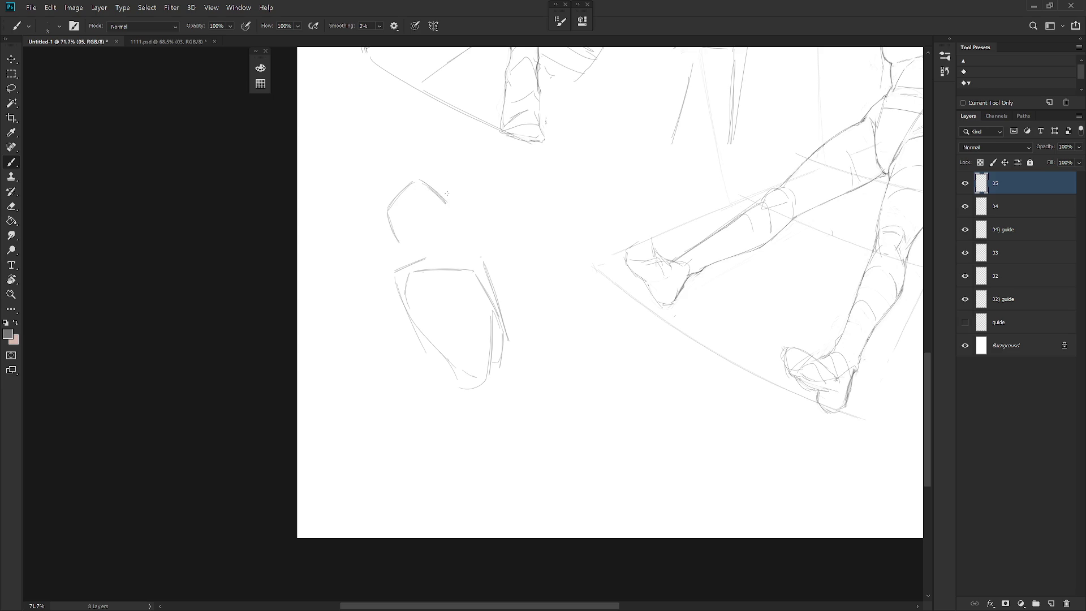
left_click_drag(447, 203, 447, 234)
key("ctrl+z")
key("ctrl+z")
key("e")
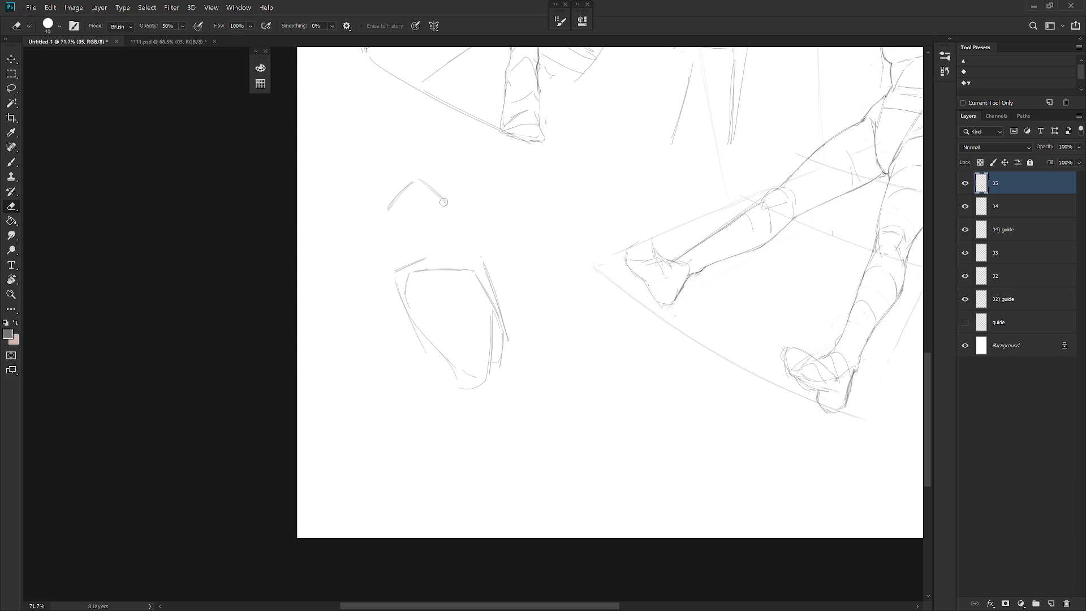
key("0")
key("b")
left_click_drag(422, 183, 450, 204)
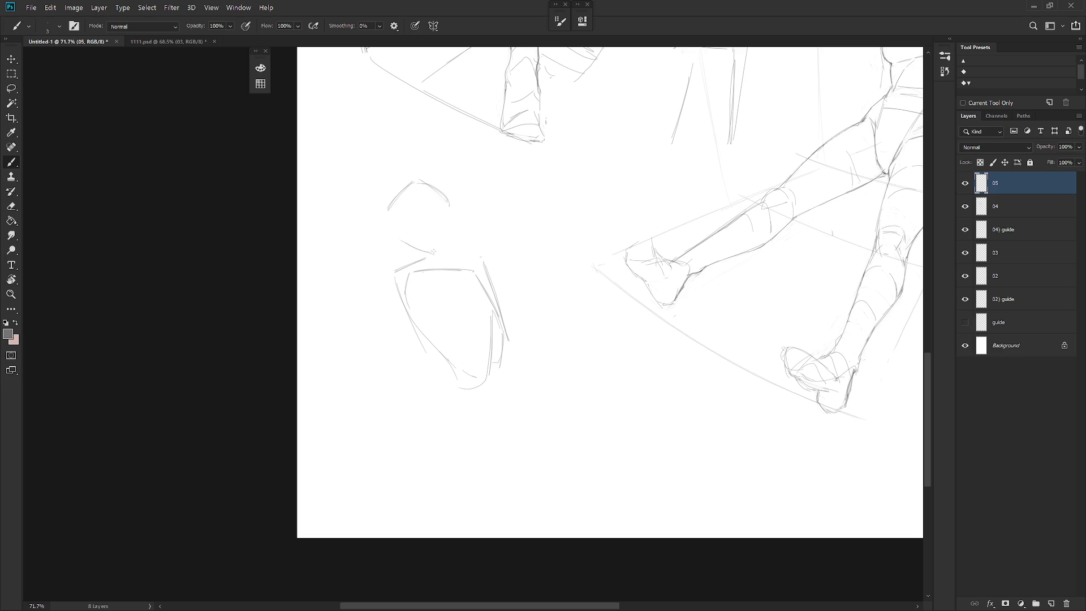
Join head to torso and try several lines below the torso, undoing each attempt
mouse_move(402, 241)
left_mouse_down()
mouse_move(431, 253)
mouse_move(451, 205)
mouse_move(431, 252)
mouse_move(394, 242)
left_mouse_up()
left_click_drag(452, 405, 495, 402)
key("ctrl+z")
left_click_drag(452, 372, 439, 417)
key("ctrl+z")
left_click_drag(453, 372, 439, 417)
key("ctrl+z")
left_click_drag(452, 373, 442, 409)
key("ctrl+z")
Extend the torso's right contour downward and the lower-left leg contour
left_click_drag(501, 374, 495, 404)
left_click_drag(501, 366, 506, 430)
mouse_move(504, 380)
left_mouse_down()
mouse_move(506, 426)
mouse_move(494, 452)
mouse_move(494, 442)
left_mouse_up()
key("ctrl+z")
left_click_drag(450, 385, 418, 431)
Shape both shoulders, the bent left arm, forearm and a small hand
left_click_drag(406, 275, 388, 295)
left_click_drag(460, 269, 479, 268)
left_click_drag(374, 348, 400, 355)
left_click_drag(396, 363, 400, 348)
left_click_drag(388, 296, 374, 344)
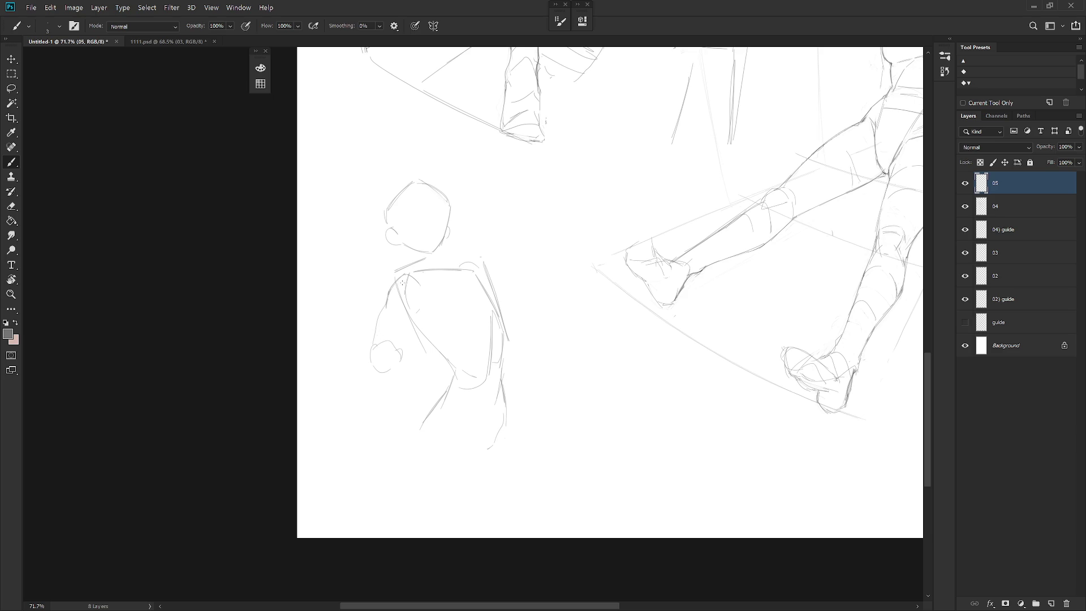
left_click_drag(416, 291, 419, 341)
left_click_drag(415, 288, 417, 307)
left_click_drag(400, 350, 415, 311)
mouse_move(373, 399)
left_mouse_down()
mouse_move(392, 394)
mouse_move(402, 403)
left_mouse_up()
Rework the hand outline with lines down its sides, undoing and redrawing repeatedly
mouse_move(373, 360)
left_mouse_down()
mouse_move(396, 351)
mouse_move(400, 400)
mouse_move(395, 348)
mouse_move(399, 399)
mouse_move(382, 386)
mouse_move(392, 346)
mouse_move(399, 401)
left_mouse_up()
key("ctrl+z")
key("ctrl+z")
key("ctrl+z")
left_click_drag(374, 365, 393, 347)
left_click_drag(397, 353, 400, 403)
mouse_move(378, 360)
left_mouse_down()
mouse_move(375, 397)
mouse_move(397, 442)
left_mouse_up()
key("ctrl+z")
key("ctrl+z")
key("ctrl+z")
left_click_drag(401, 387, 396, 442)
left_click_drag(371, 391, 375, 443)
key("ctrl+z")
key("ctrl+z")
Undo the lower-arm strokes and redraw a longer forearm reaching down to the hand
key("e")
key("b")
key("ctrl+z")
key("ctrl+z")
key("ctrl+z")
key("ctrl+z")
key("ctrl+z")
key("ctrl+z")
key("ctrl+z")
key("ctrl+z")
mouse_move(393, 360)
left_mouse_down()
mouse_move(382, 349)
mouse_move(371, 419)
left_mouse_up()
left_click_drag(373, 362, 354, 410)
key("ctrl+z")
mouse_move(375, 362)
left_mouse_down()
mouse_move(355, 428)
mouse_move(376, 417)
left_mouse_up()
key("ctrl+z")
key("ctrl+z")
key("ctrl+z")
left_click_drag(375, 362, 355, 405)
key("ctrl+z")
key("ctrl+z")
left_click_drag(379, 359, 354, 430)
key("ctrl+z")
left_click_drag(373, 363, 360, 442)
mouse_move(392, 353)
left_mouse_down()
mouse_move(378, 438)
mouse_move(345, 459)
mouse_move(366, 467)
left_mouse_up()
key("ctrl+z")
key("ctrl+z")
Add faint strokes beside the torso and bring up the Open dialog for another sketch
left_click_drag(524, 313, 523, 325)
key("ctrl+z")
key("ctrl+z")
left_click_drag(490, 279, 521, 331)
key("ctrl+o")
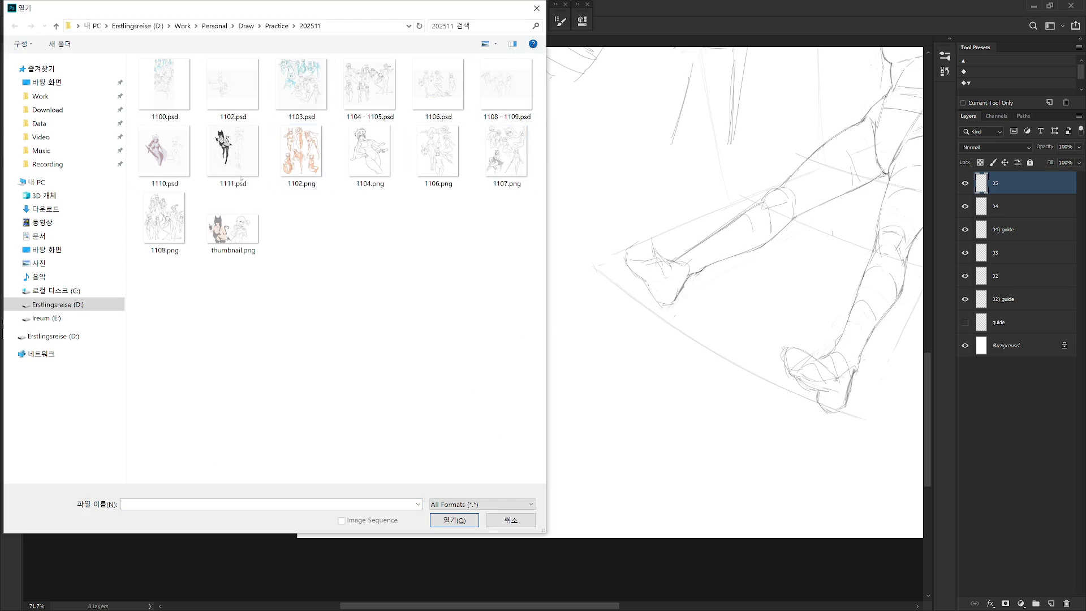
Open 1108 - 1109.psd and toggle the 03 copy layer to compare the figure
left_click(494, 83)
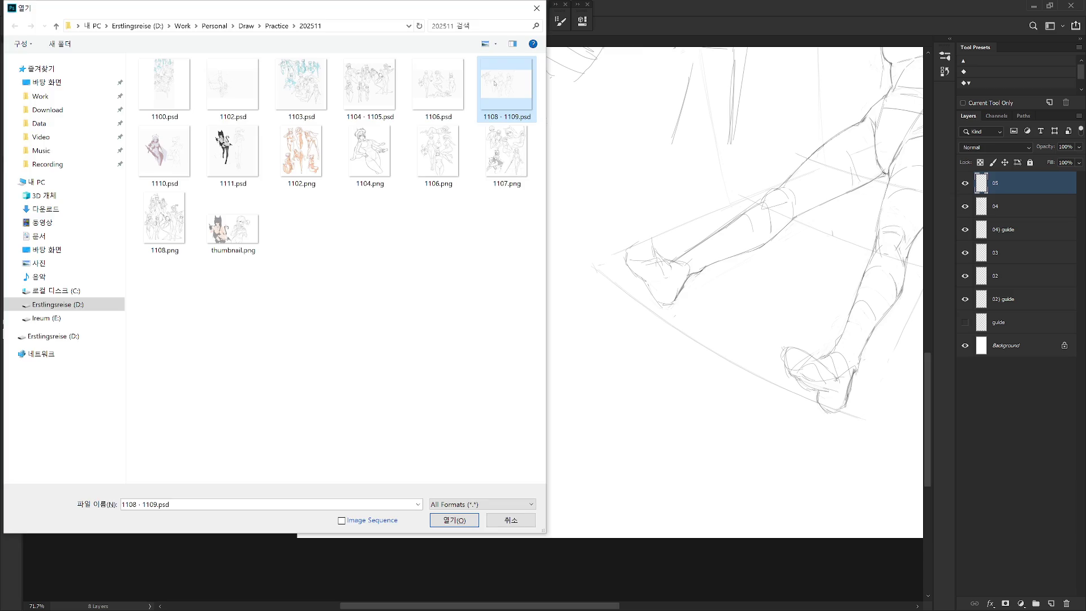
double_click(495, 84)
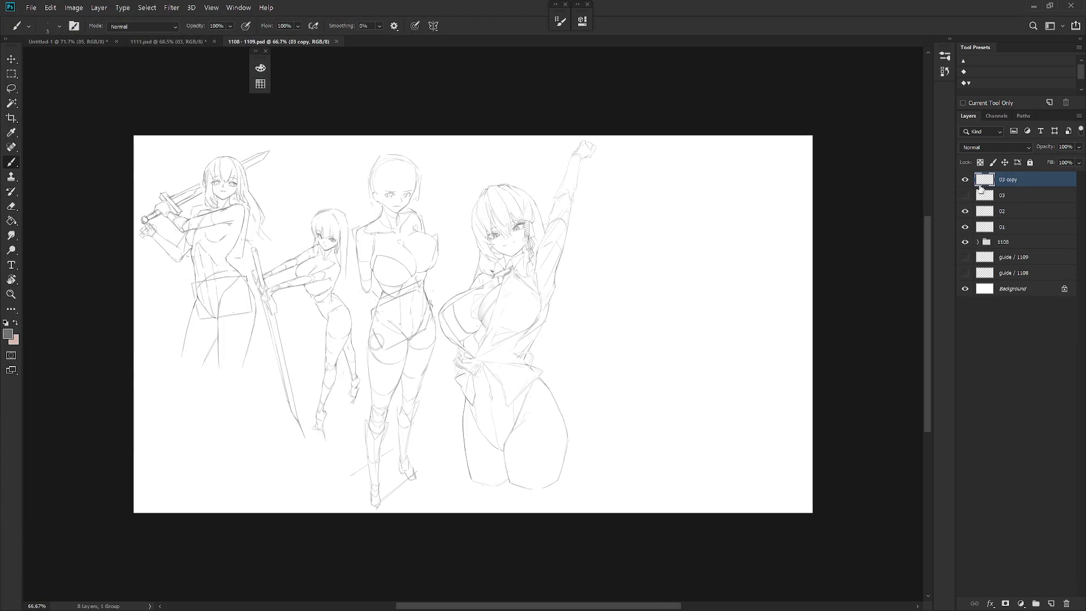
scroll(597, 272, "up", 3)
left_click(967, 180)
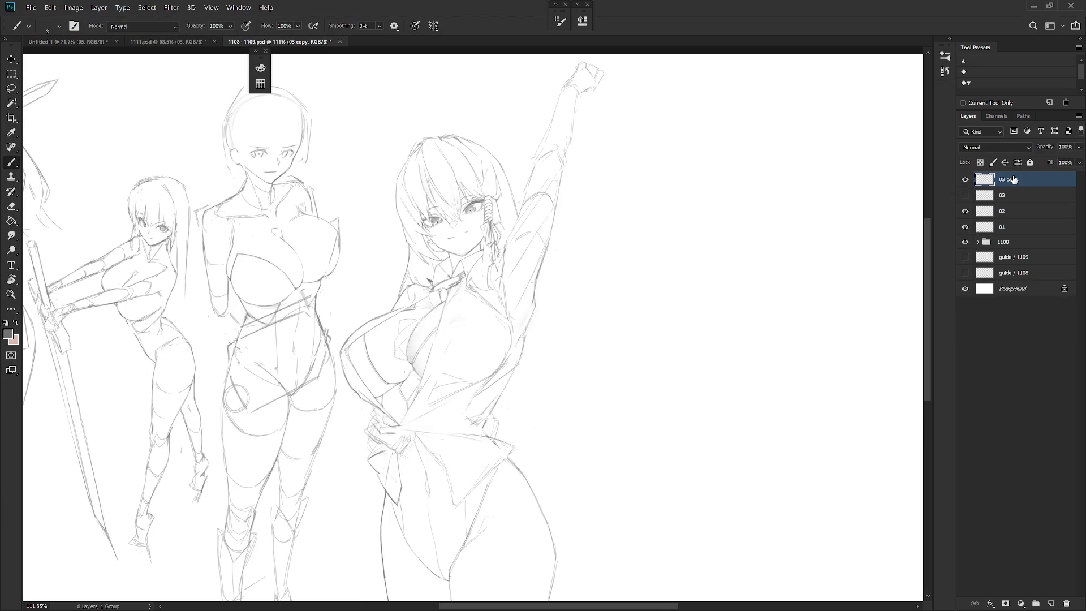
key("e")
key("bracketright")
key("bracketright")
key("bracketright")
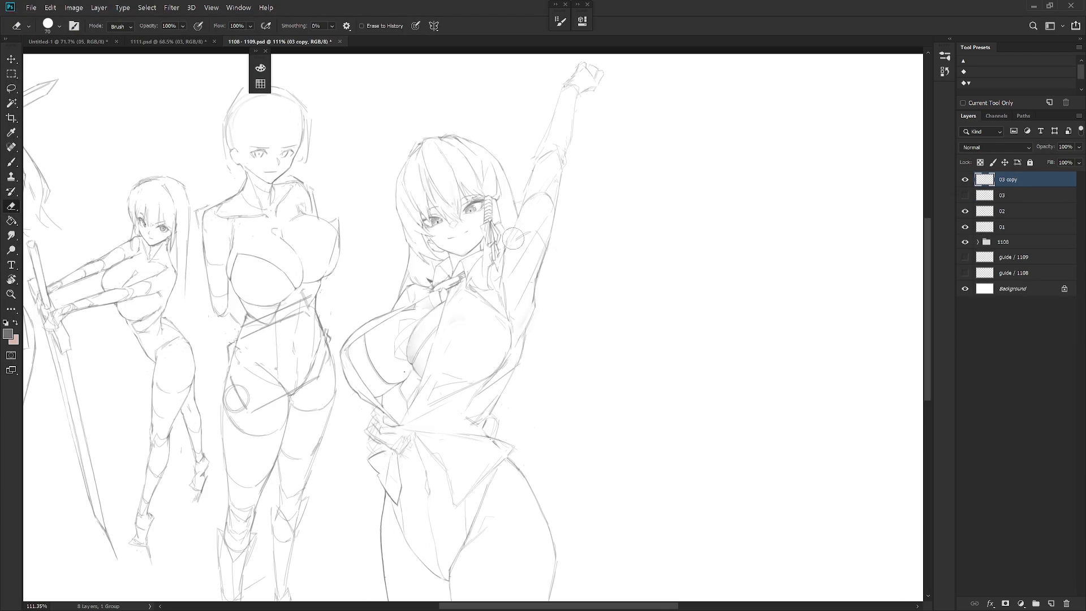
key("b")
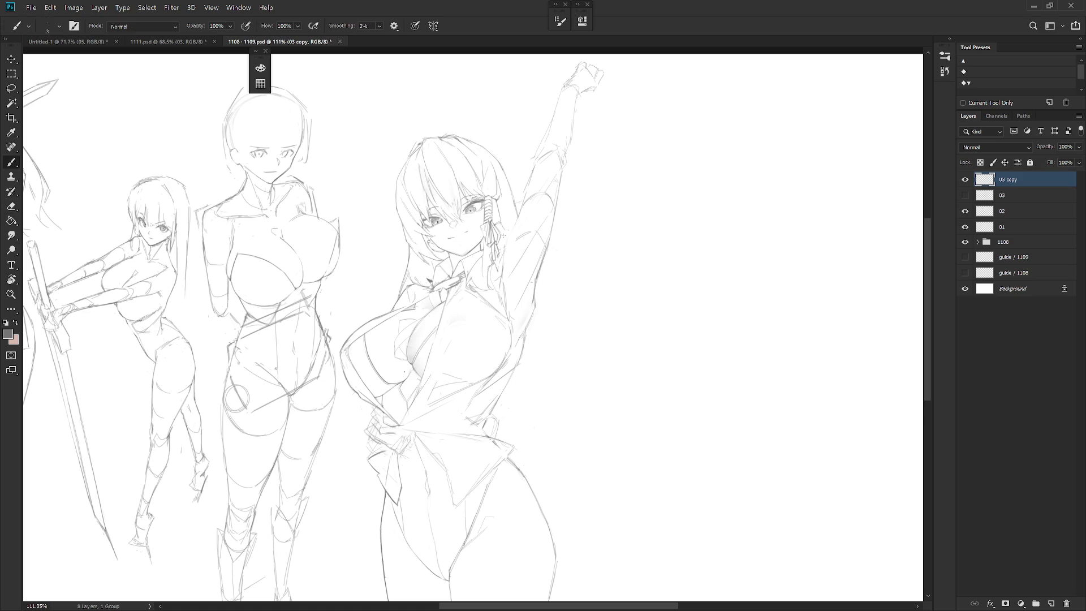
Darken the hair strands beside the face and refine the raised arm's outline with sampled line colours
mouse_move(500, 280)
left_mouse_down()
mouse_move(506, 228)
mouse_move(502, 246)
left_mouse_up()
mouse_move(506, 241)
left_mouse_down()
mouse_move(503, 260)
mouse_move(497, 248)
left_mouse_up()
left_click(524, 268, "alt")
left_click_drag(559, 231, 556, 247)
left_click(498, 253, "alt")
key("e")
left_click_drag(556, 225, 519, 287)
key("b")
key("e")
left_click_drag(550, 259, 526, 292)
key("b")
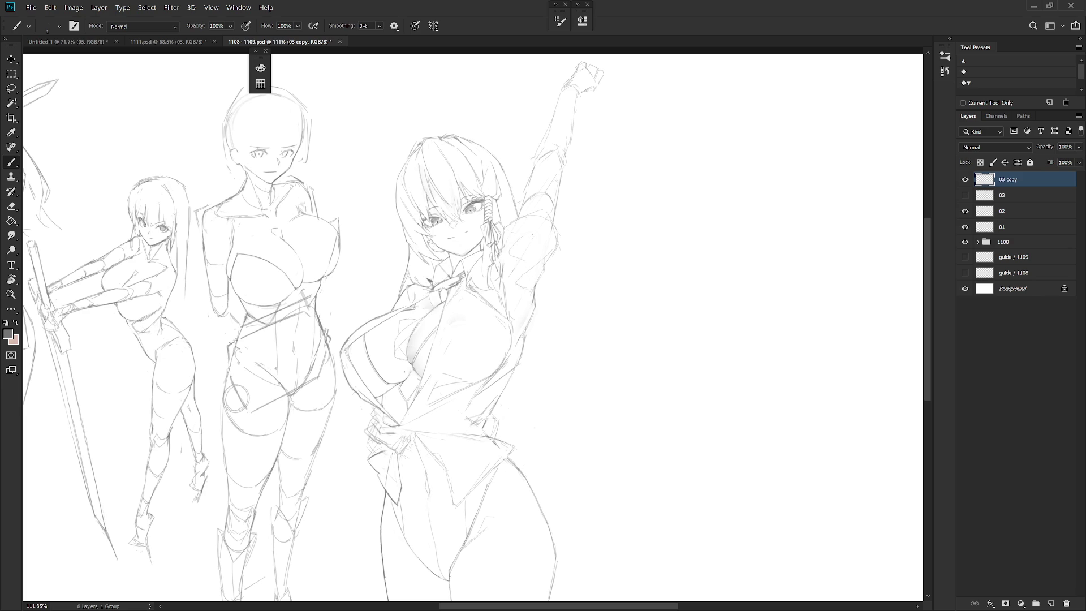
key("e")
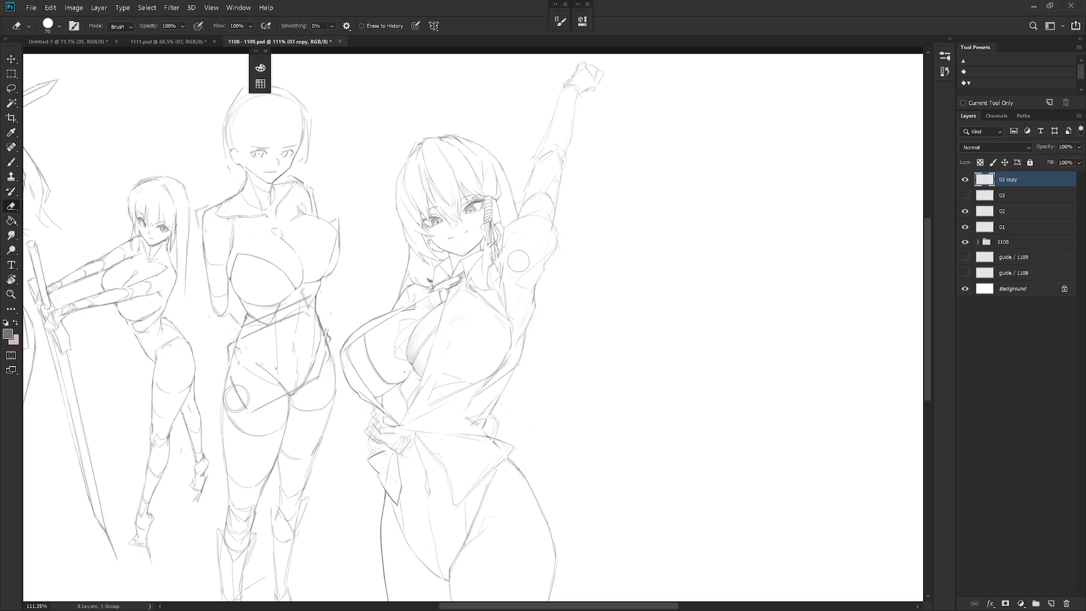
key("b")
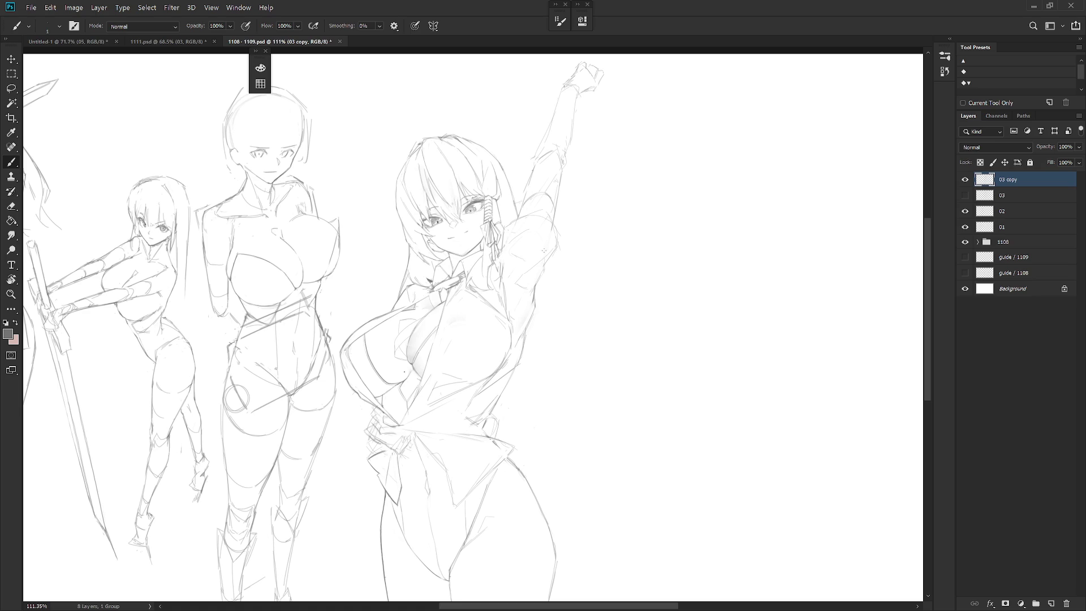
key("e")
key("b")
key("e")
key("b")
key("e")
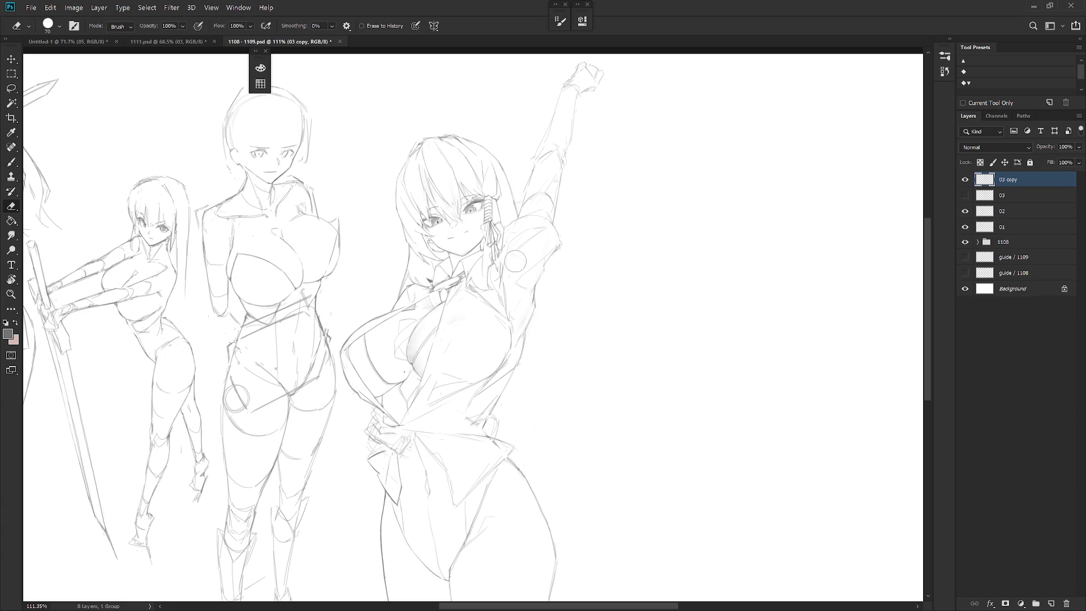
key("b")
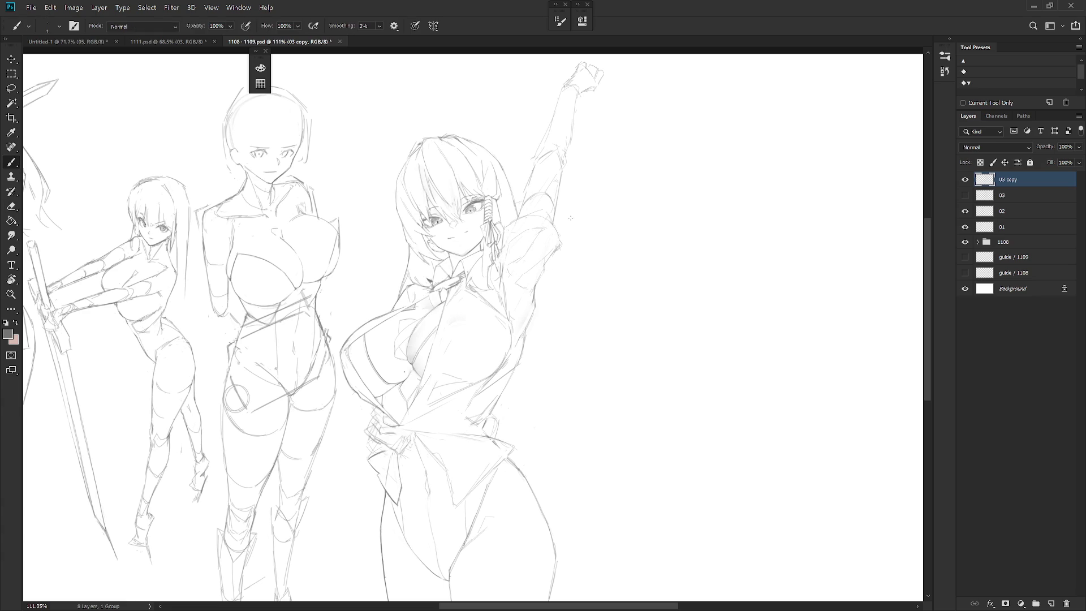
Add two short pencil lines to the raised arm's sleeve after brief eraser checks
key("e")
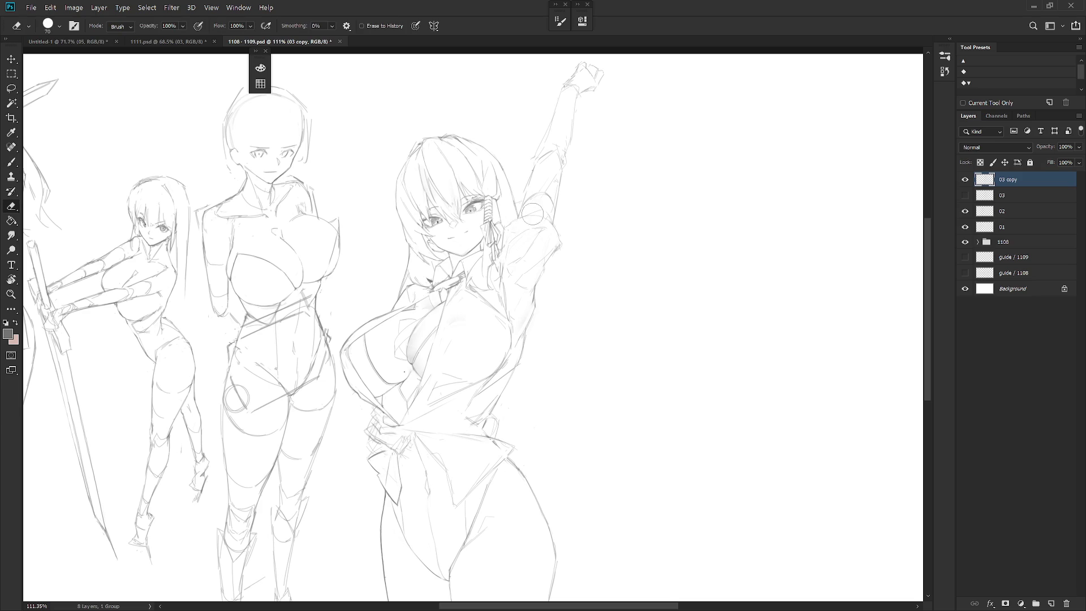
key("b")
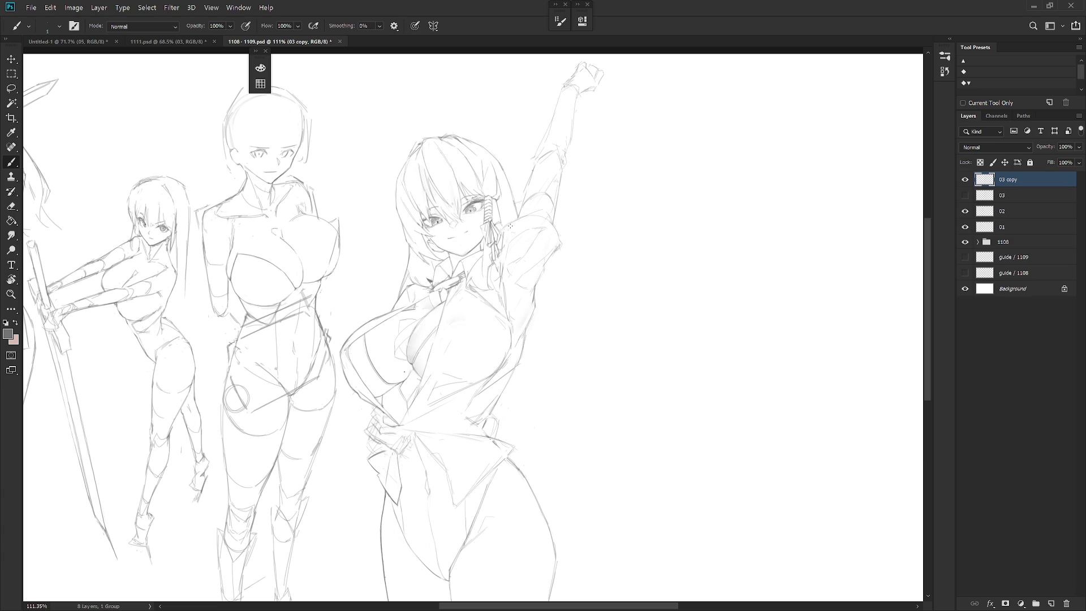
key("e")
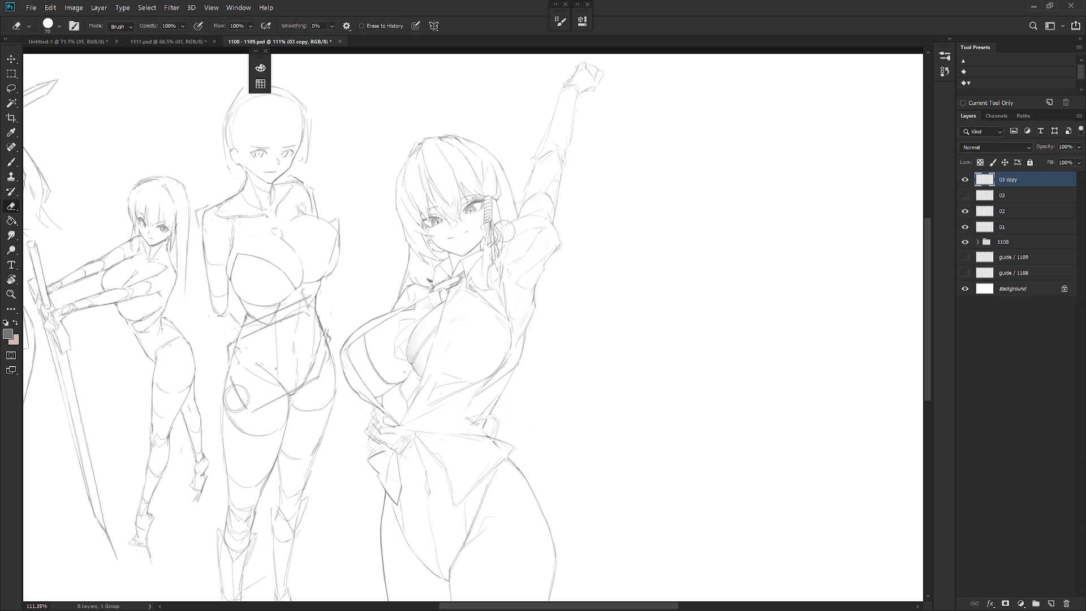
key("b")
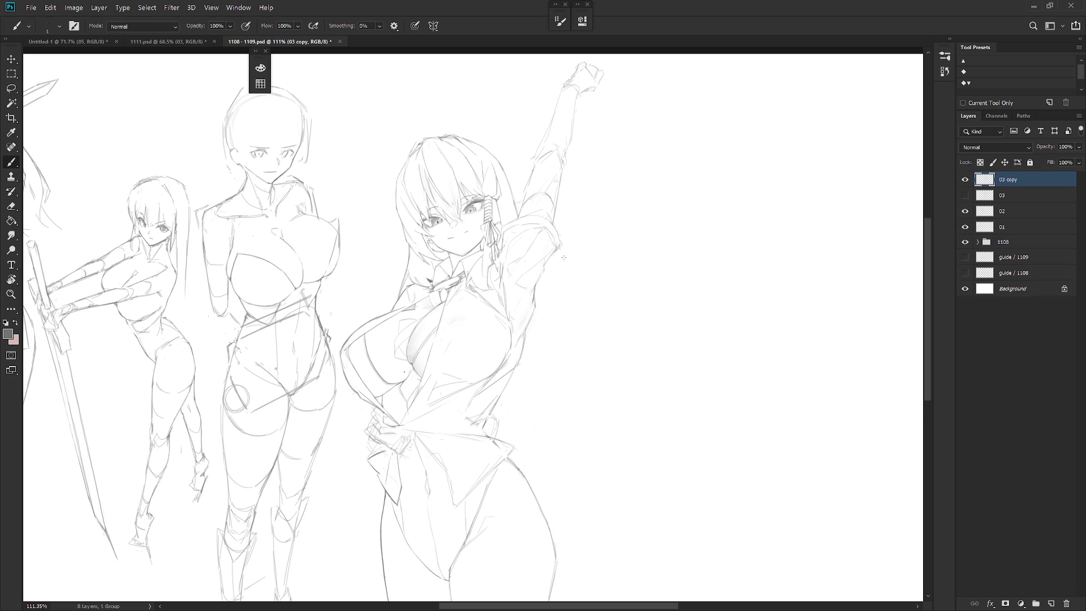
left_click_drag(550, 231, 560, 252)
left_click_drag(552, 200, 526, 212)
scroll(594, 223, "down", 5, "alt")
scroll(577, 208, "up", 2, "alt")
scroll(582, 214, "up", 5, "alt")
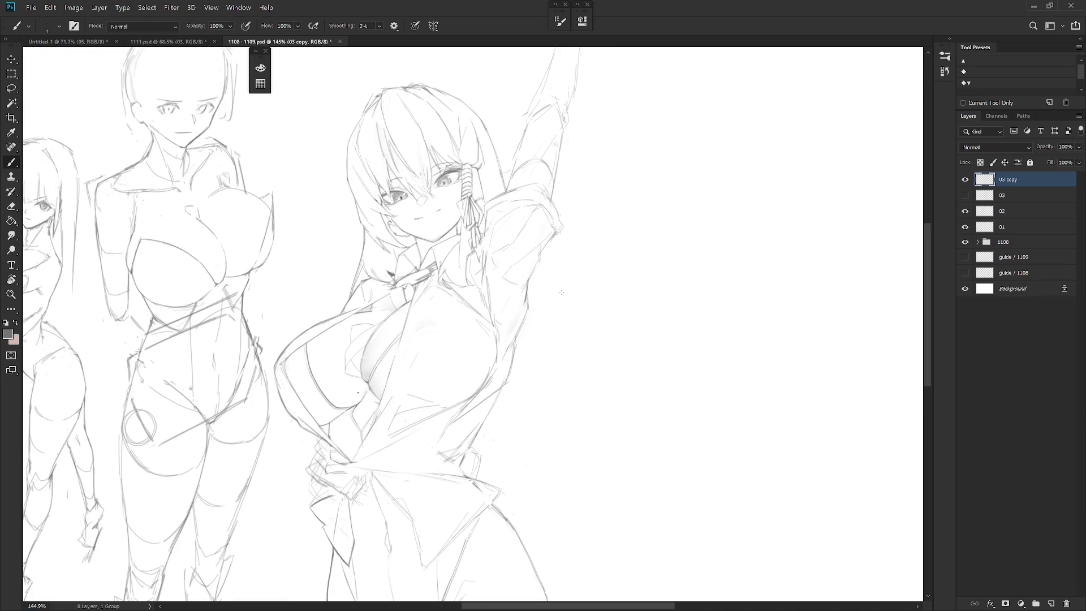
scroll(577, 259, "down", 1, "alt")
scroll(575, 260, "up", 2, "alt")
scroll(568, 280, "down", 1, "alt")
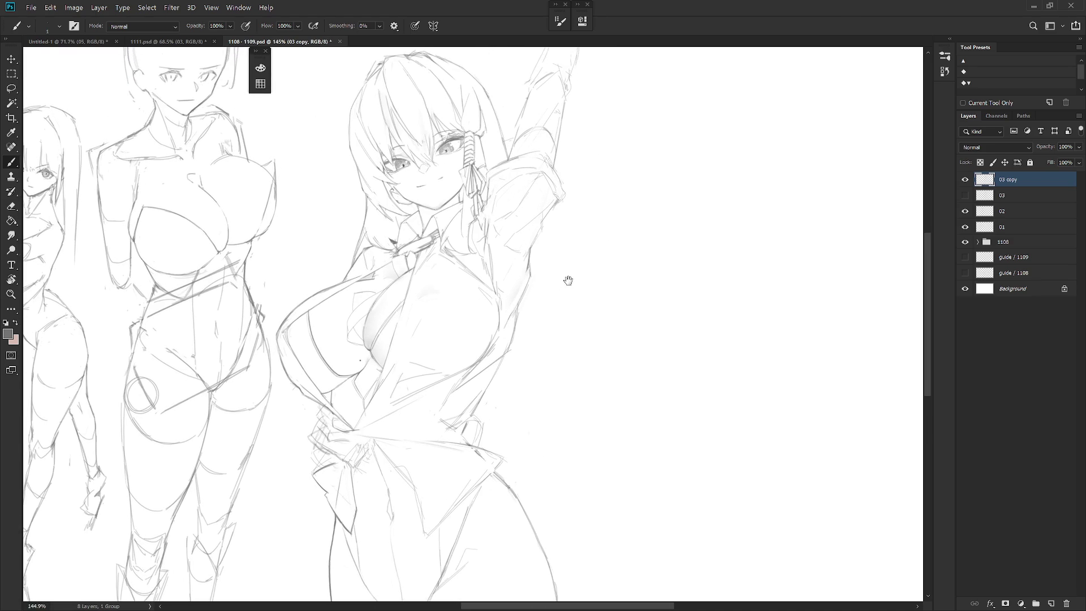
scroll(583, 259, "down", 2, "alt")
scroll(564, 298, "up", 2)
scroll(558, 303, "up", 2)
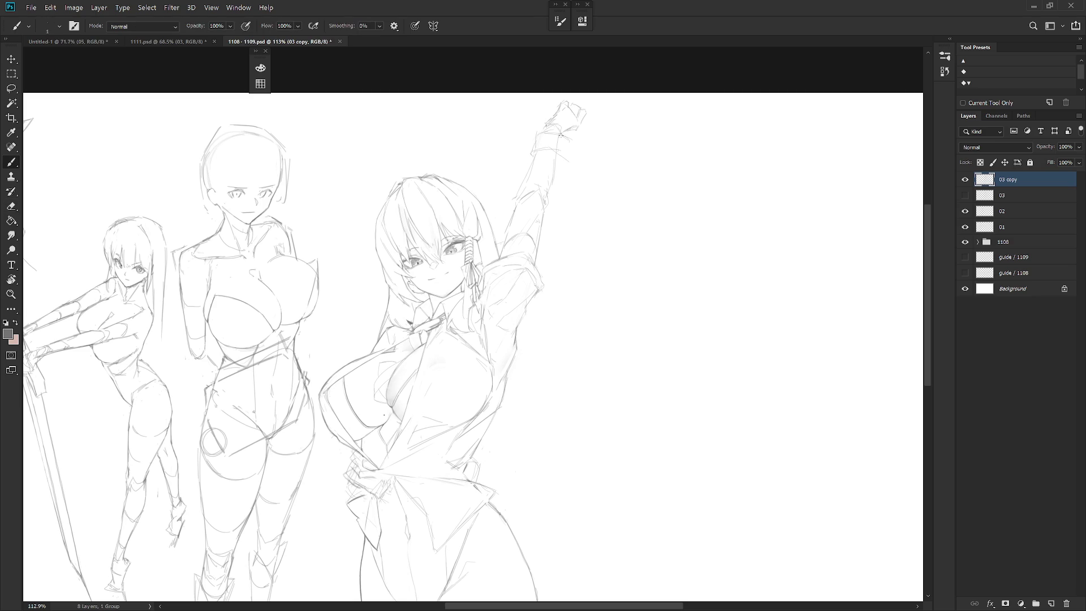
Draw a short stroke below the raised hand and erase stray marks around hand and cuff
left_click_drag(580, 145, 578, 159)
key("e")
left_click_drag(560, 151, 550, 128)
key("b")
key("e")
mouse_move(552, 144)
left_mouse_down()
mouse_move(536, 126)
mouse_move(569, 140)
left_mouse_up()
key("b")
key("e")
key("b")
left_click_drag(532, 277, 556, 214)
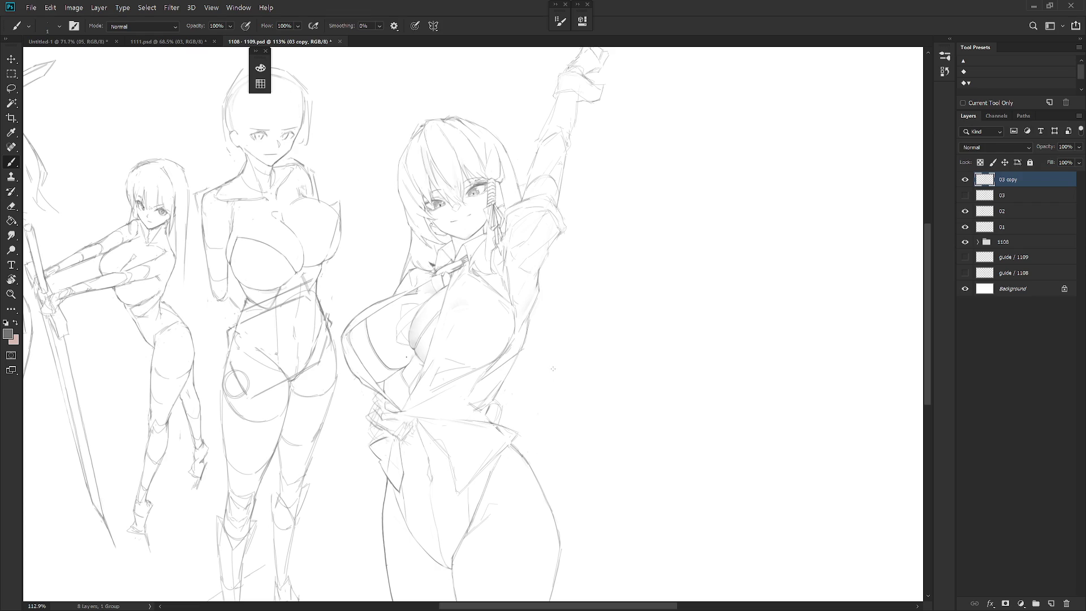
scroll(428, 158, "up", 3)
left_click_drag(450, 161, 458, 173)
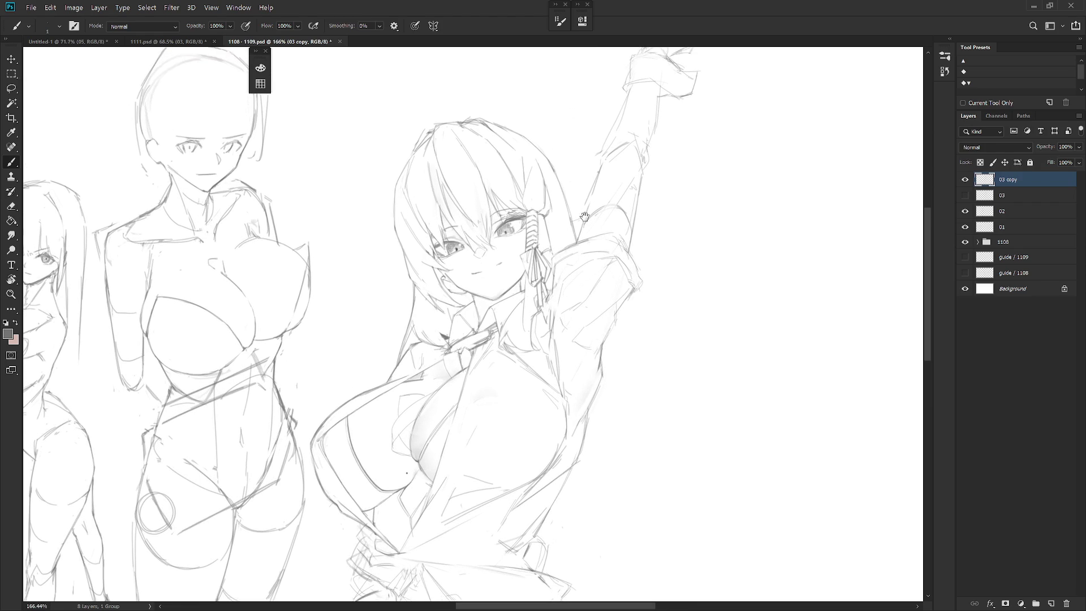
Lasso a hair strand on the right figure and nudge it slightly down and right
key("l")
mouse_move(417, 274)
left_mouse_down()
mouse_move(448, 300)
mouse_move(411, 158)
mouse_move(436, 290)
left_mouse_up()
left_click(404, 188)
key("ctrl+t")
left_click_drag(420, 241, 425, 250)
key("Return")
Add short pencil strokes near the cheek and along the hair outline
key("b")
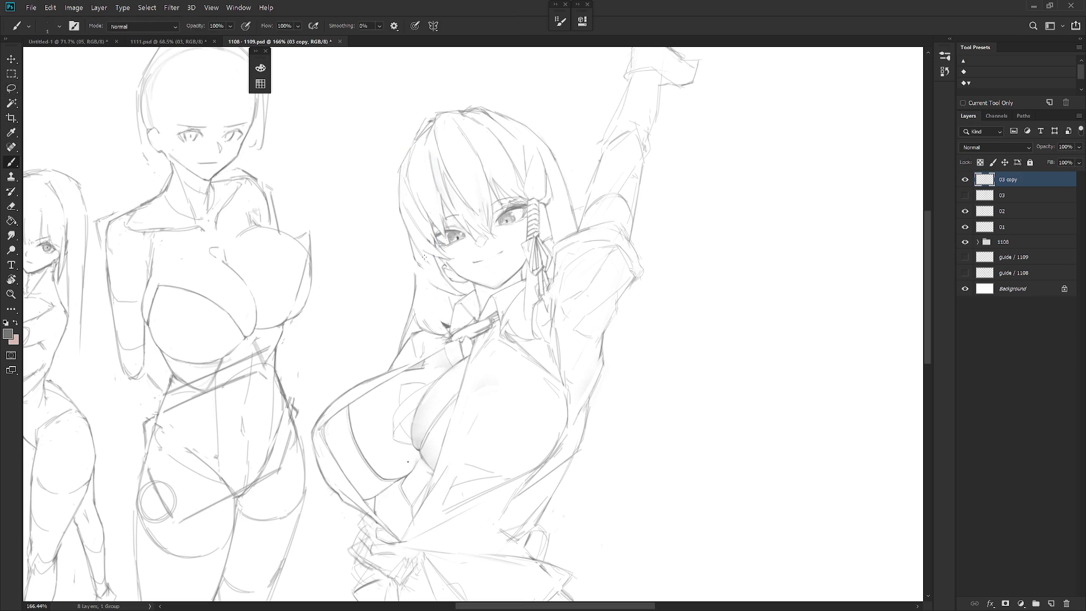
key("e")
key("b")
left_click_drag(446, 272, 452, 282)
key("e")
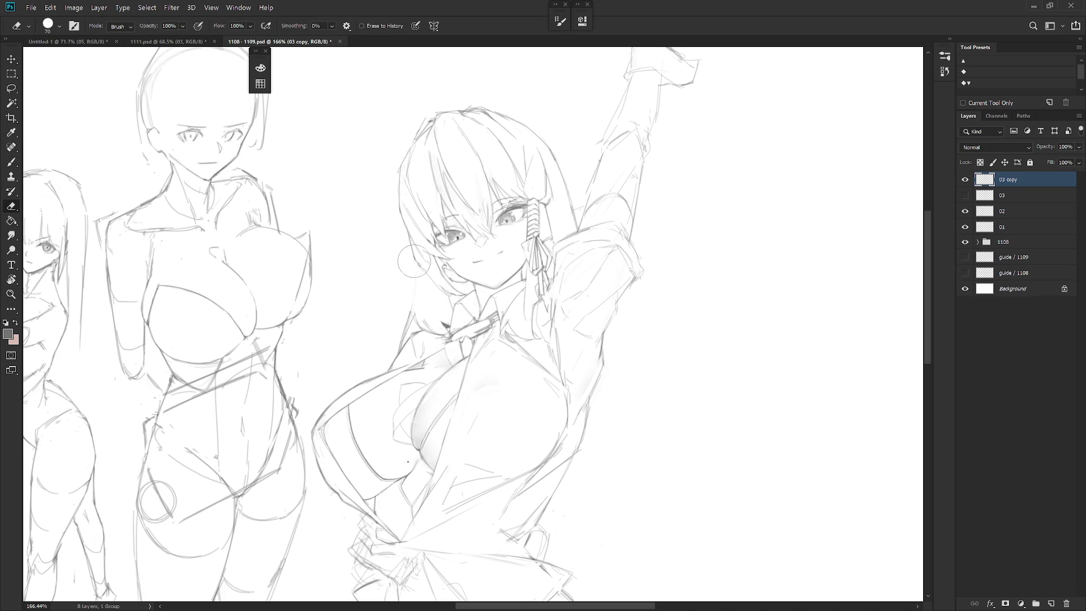
key("b")
left_click_drag(420, 282, 414, 295)
scroll(552, 174, "down", 2)
scroll(540, 174, "up", 2)
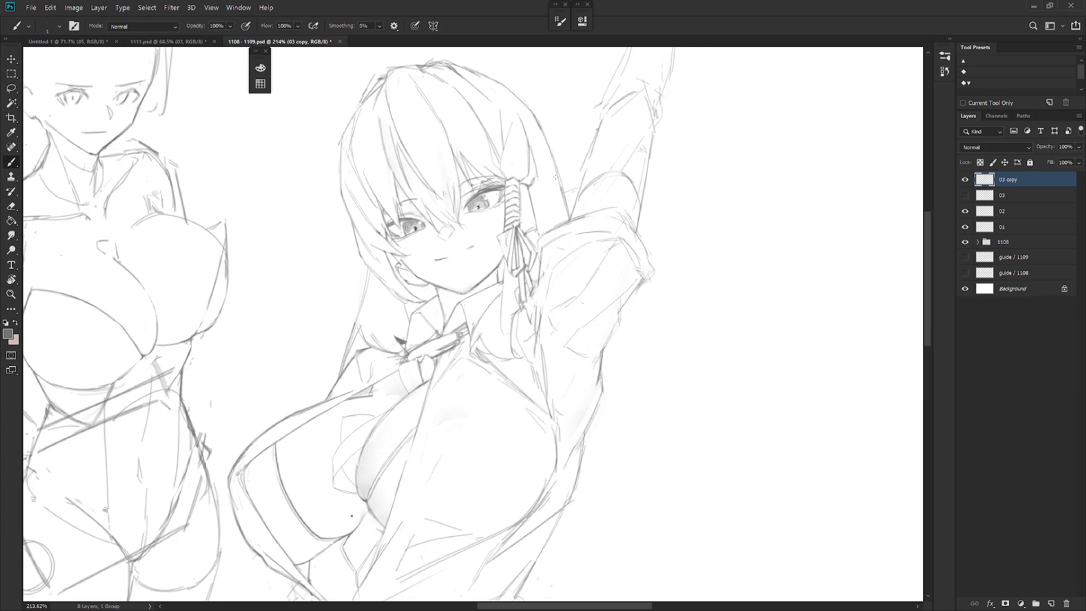
scroll(540, 174, "up", 1)
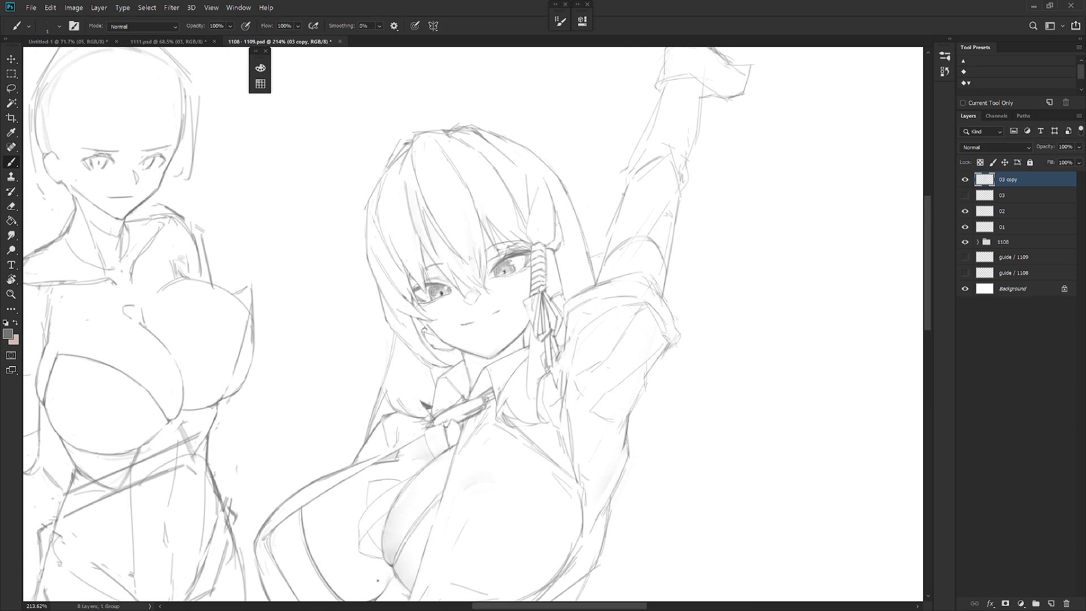
left_click_drag(526, 156, 549, 188)
scroll(595, 254, "down", 3)
Draw a curved line under the chest while checking the mirrored view, then flip back
key("h")
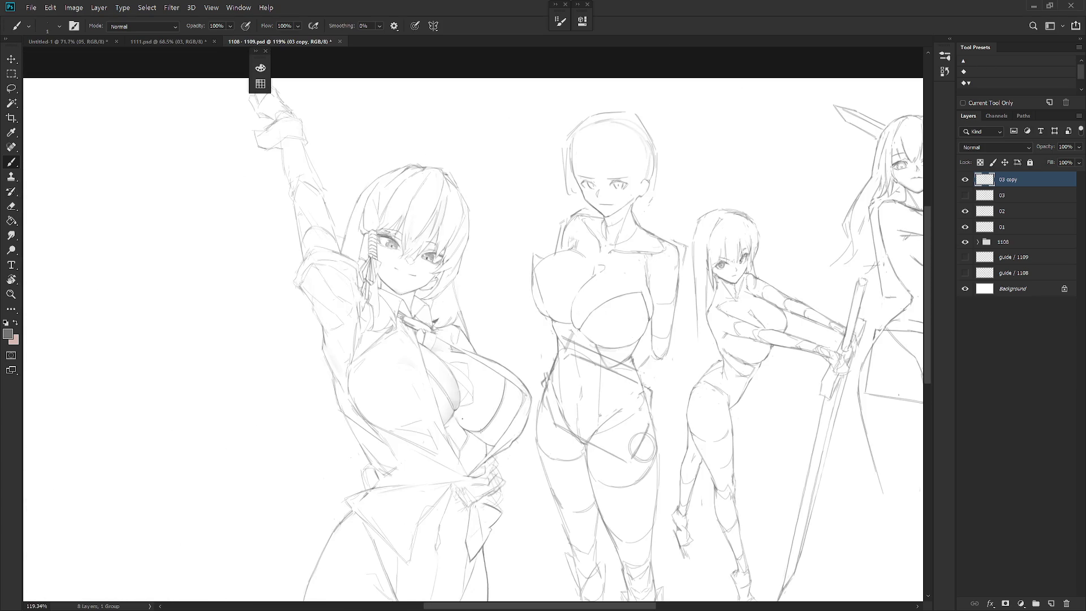
scroll(519, 416, "up", 1)
left_click_drag(502, 392, 545, 399)
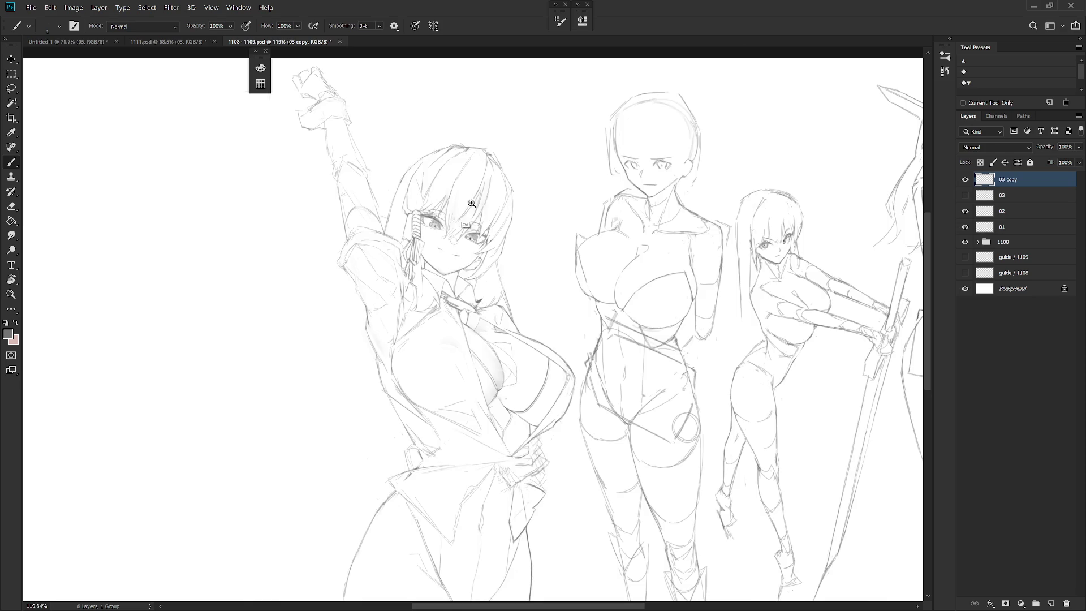
scroll(456, 230, "up", 3)
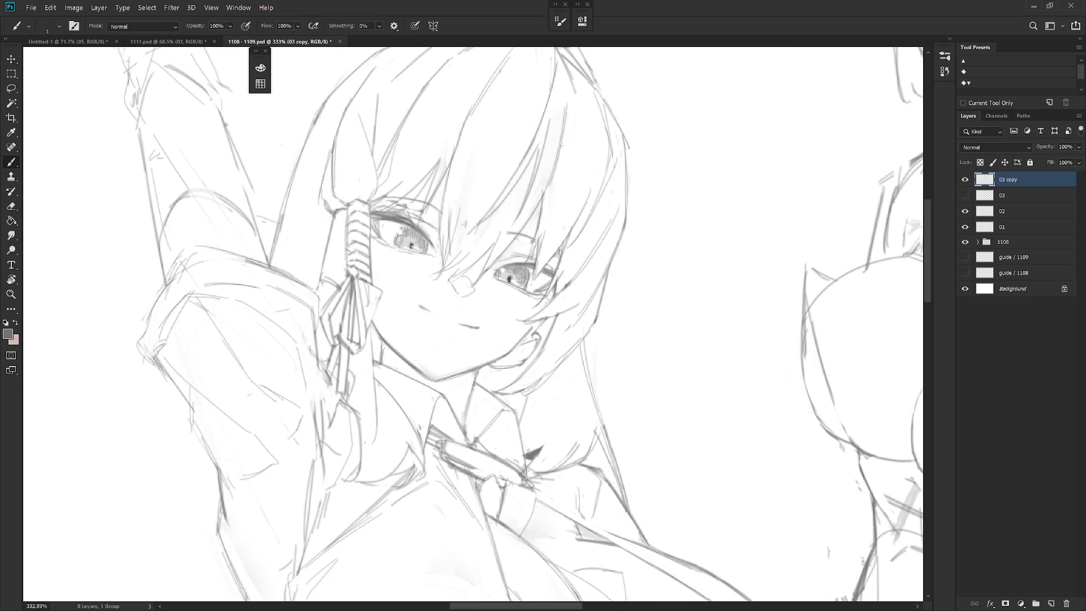
scroll(594, 289, "down", 2)
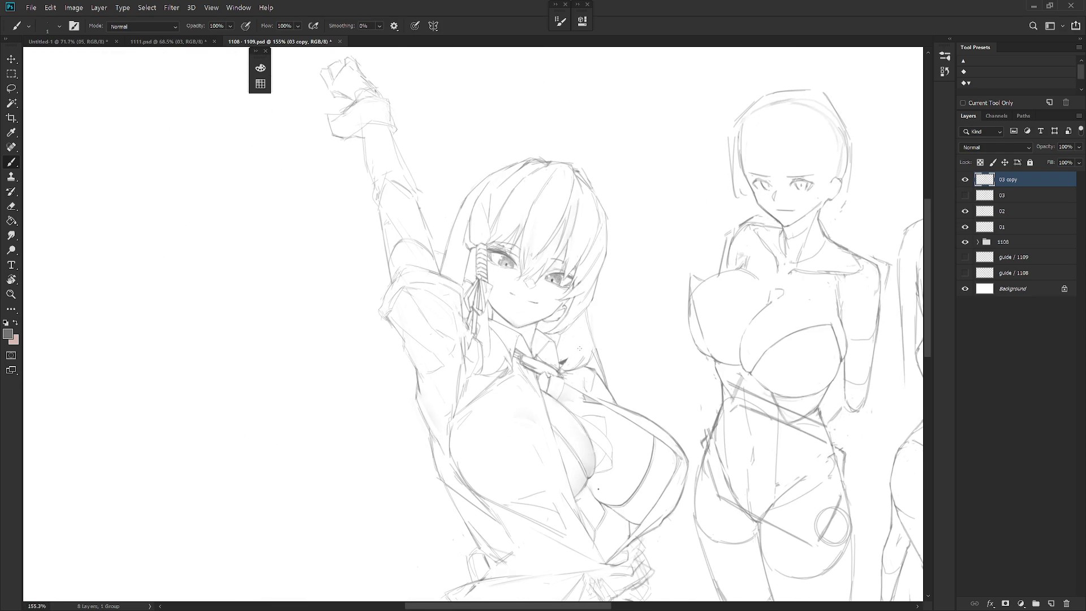
key("h")
left_click_drag(578, 350, 373, 357)
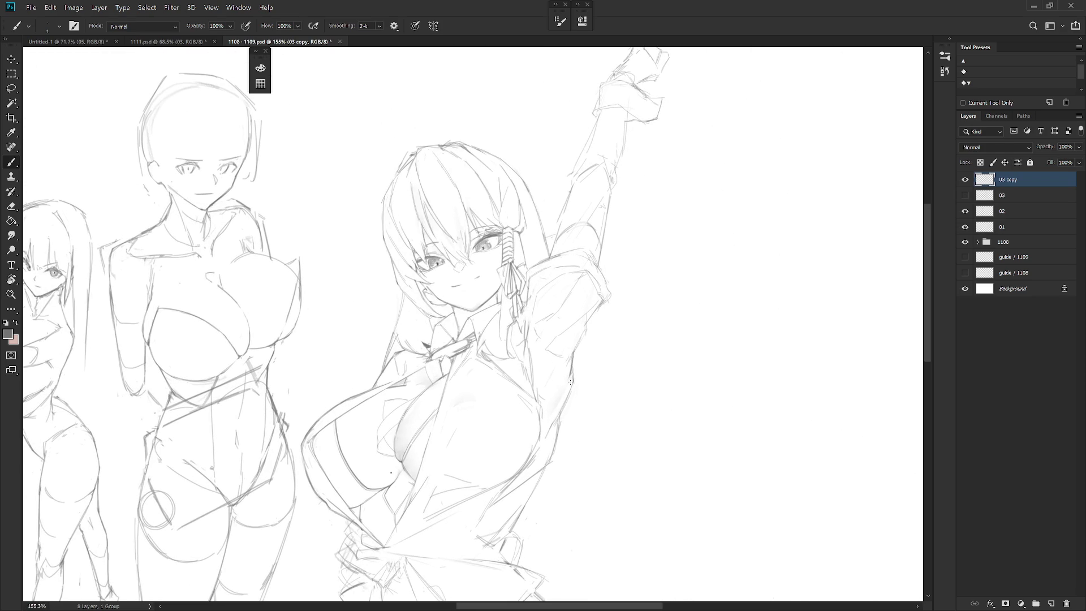
scroll(583, 383, "down", 5)
scroll(579, 276, "up", 3)
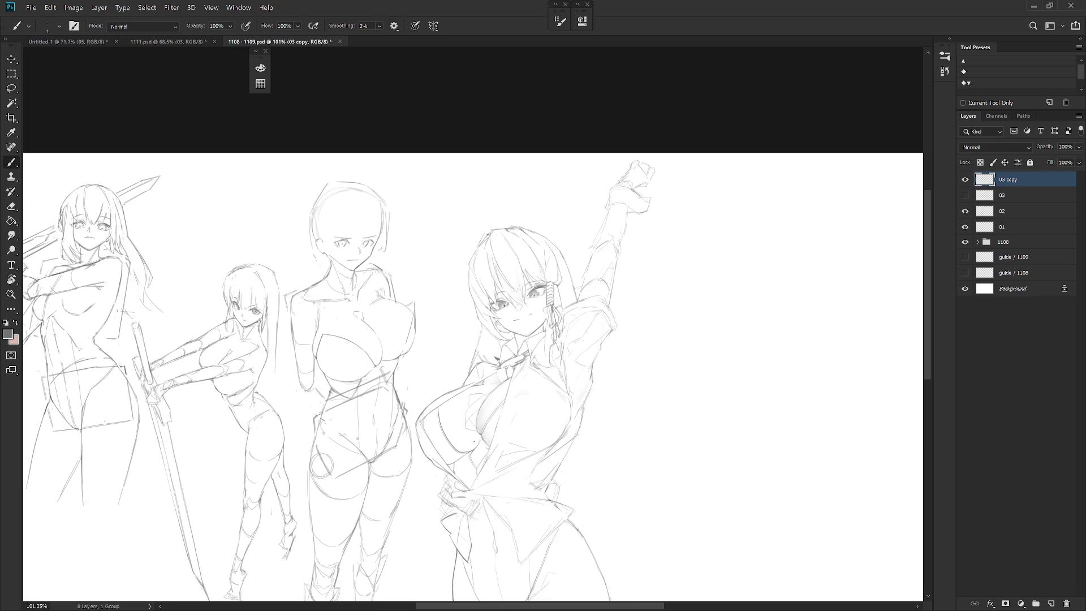
scroll(594, 286, "up", 2)
key("e")
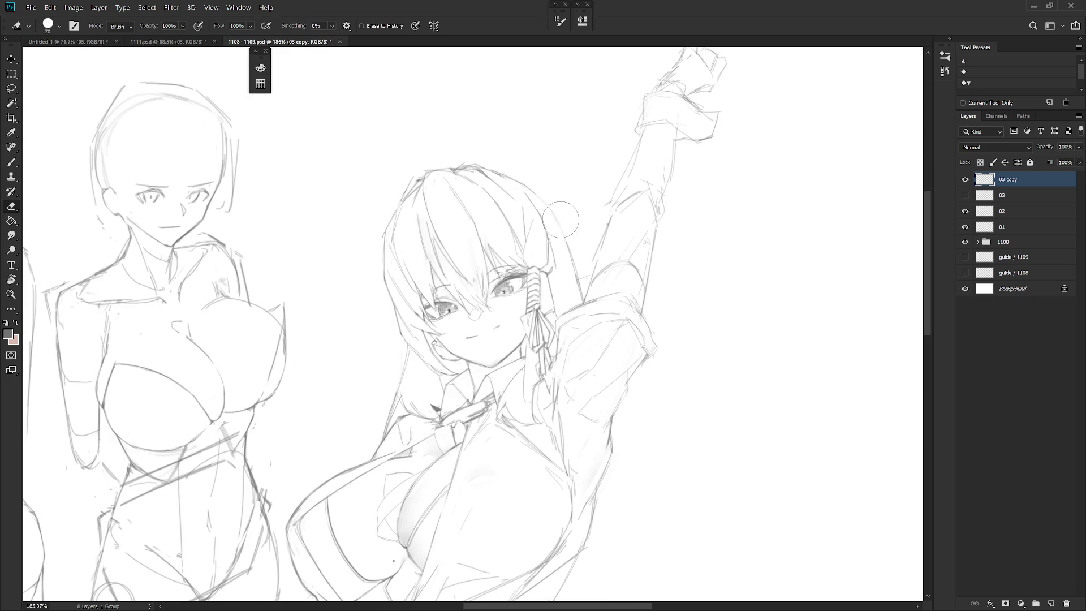
key("b")
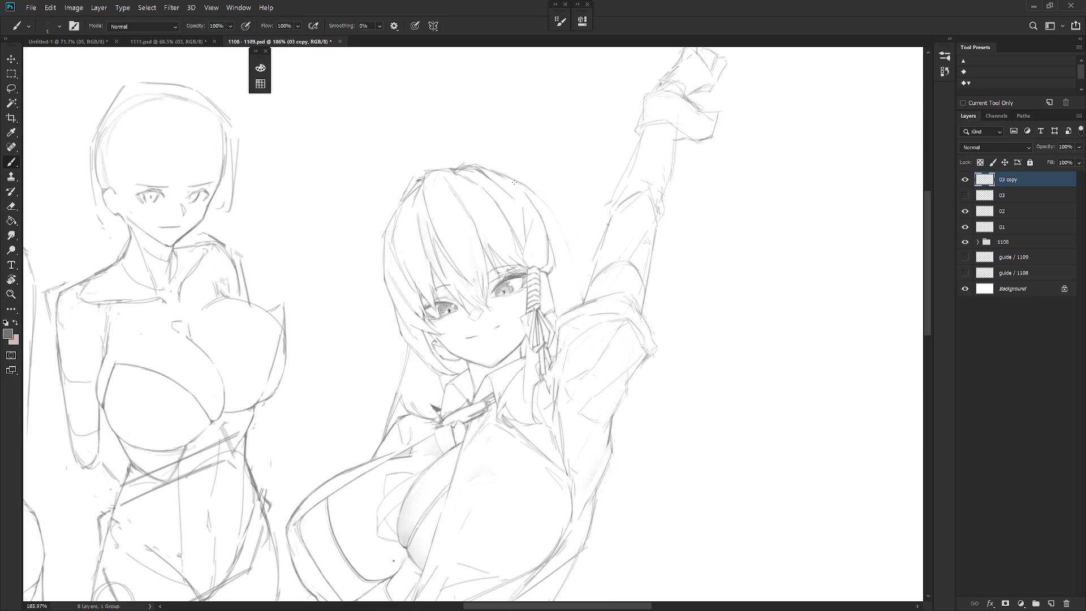
mouse_move(545, 213)
left_mouse_down()
mouse_move(568, 313)
mouse_move(580, 311)
left_mouse_up()
left_click_drag(562, 267, 586, 302)
mouse_move(536, 201)
left_mouse_down()
mouse_move(558, 248)
mouse_move(574, 254)
mouse_move(555, 239)
left_mouse_up()
key("e")
key("b")
scroll(476, 323, "down", 5)
left_click_drag(510, 340, 521, 266)
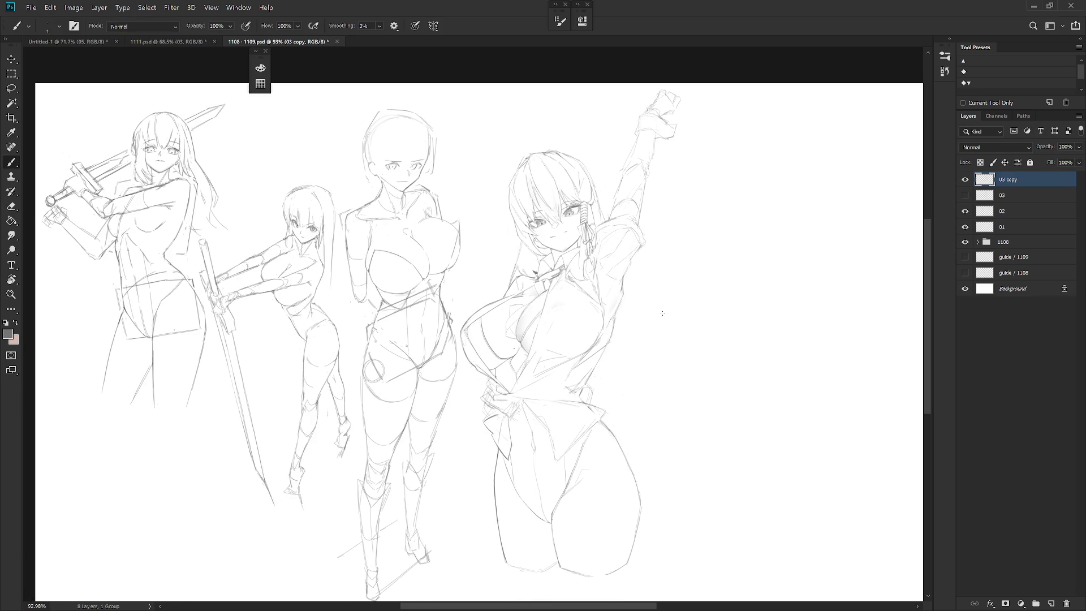
left_click(964, 195)
scroll(539, 246, "up", 4)
key("e")
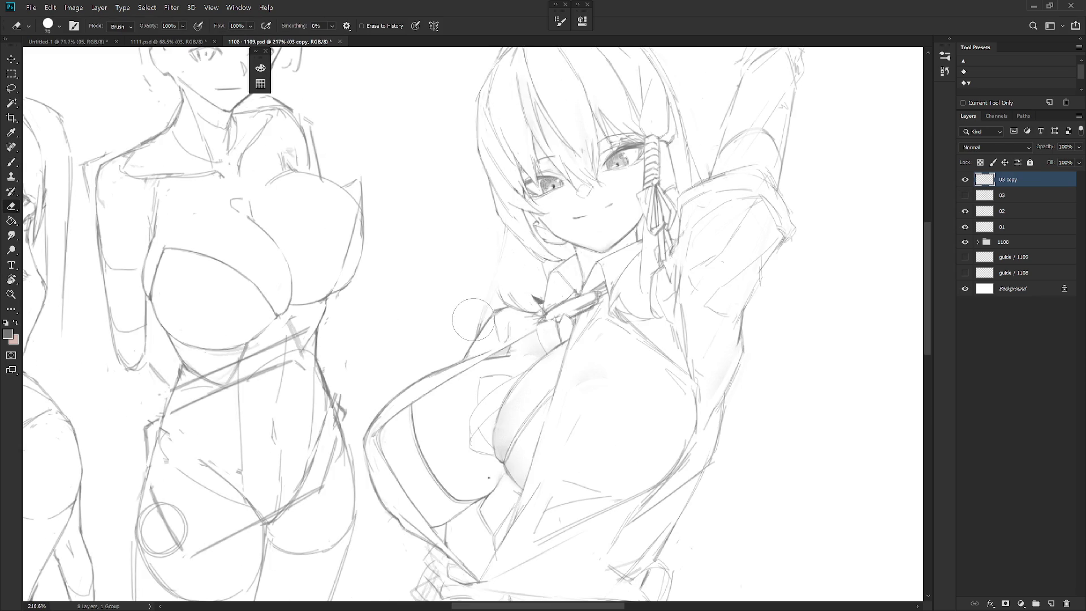
key("b")
left_click_drag(501, 252, 493, 308)
scroll(679, 406, "down", 5)
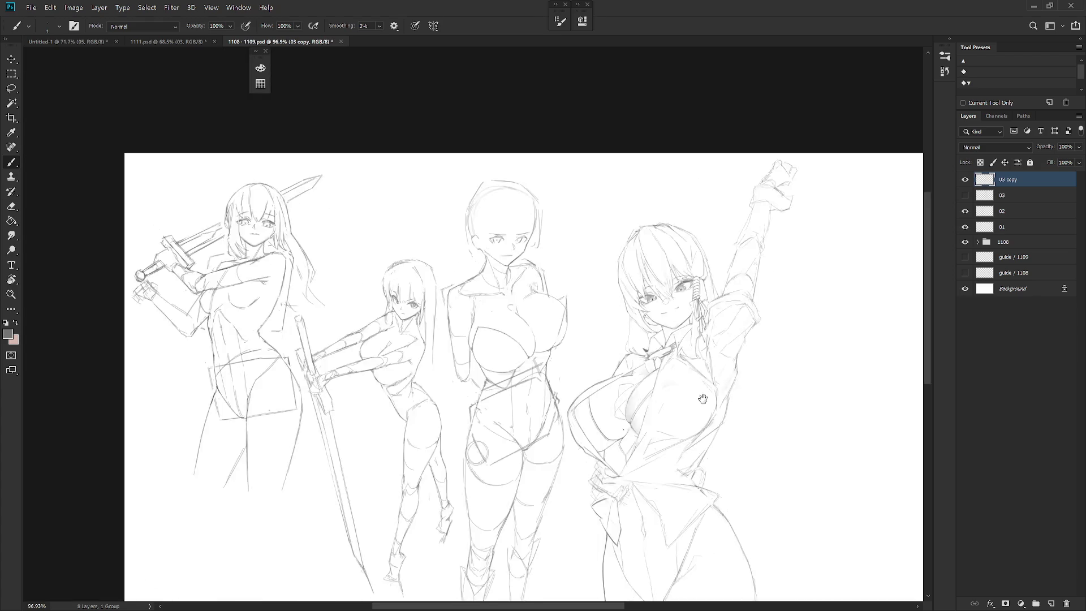
scroll(517, 344, "up", 1)
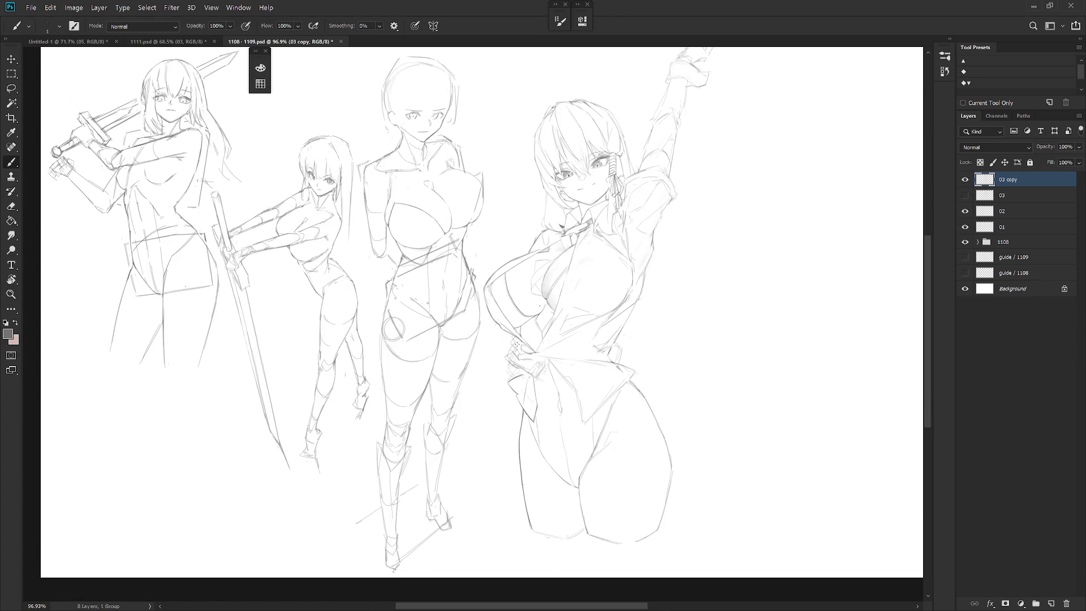
scroll(554, 194, "up", 1)
key("e")
key("b")
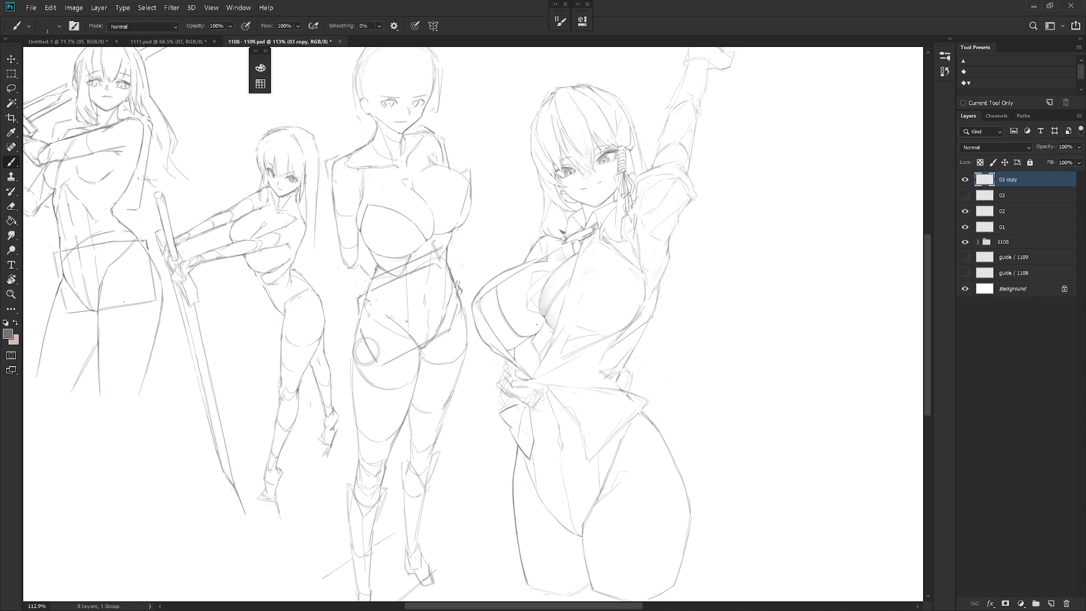
scroll(593, 172, "up", 5)
Erase the old mouth and draw a small smile stroke below the nose, redoing a bad attempt
key("e")
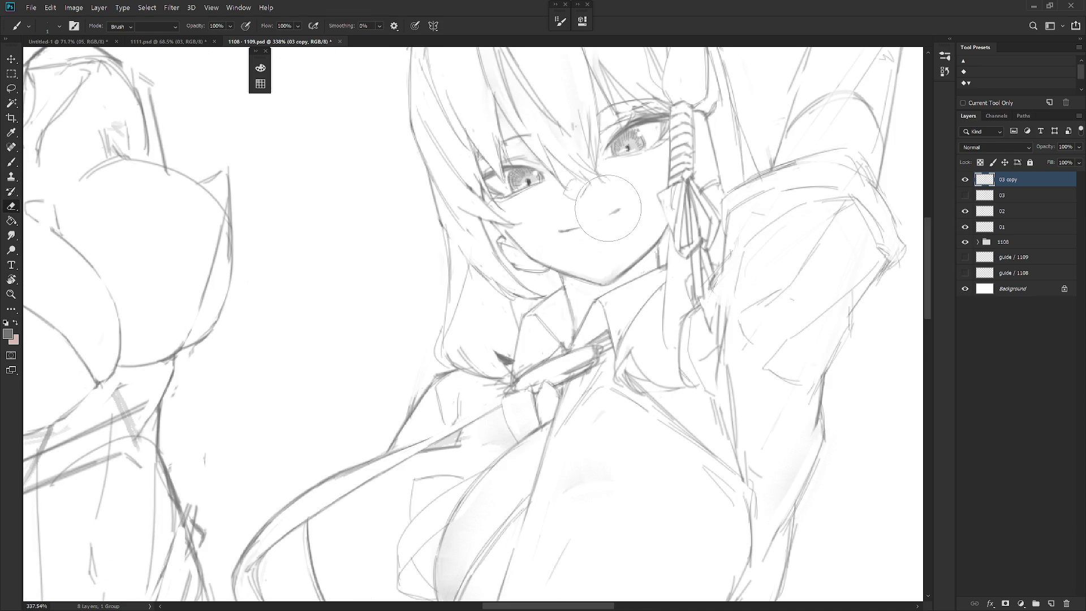
left_click_drag(577, 229, 612, 212)
key("b")
left_click_drag(582, 218, 605, 219)
key("ctrl+z")
left_click_drag(567, 229, 597, 224)
scroll(659, 235, "down", 3)
scroll(594, 221, "up", 2)
Review the face against the whole page and undo a stray nose stroke
key("e")
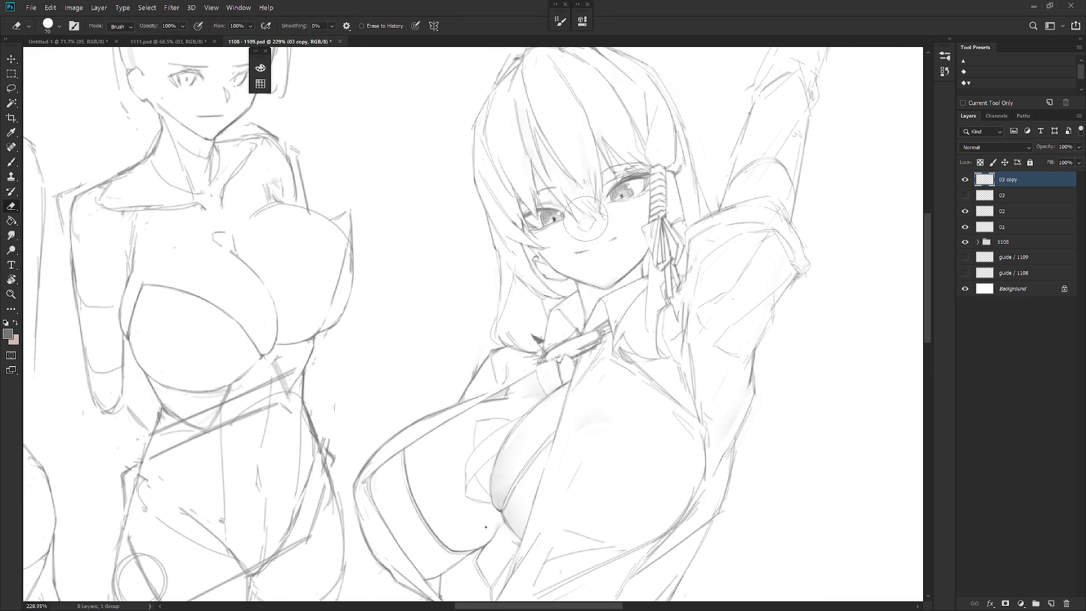
key("b")
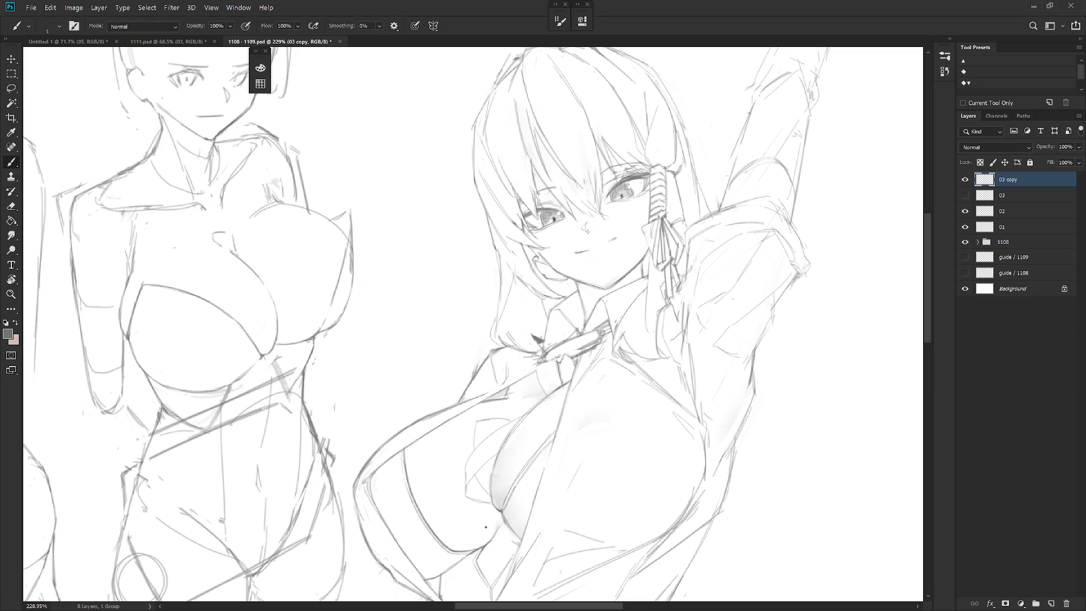
key("ctrl")
key("e")
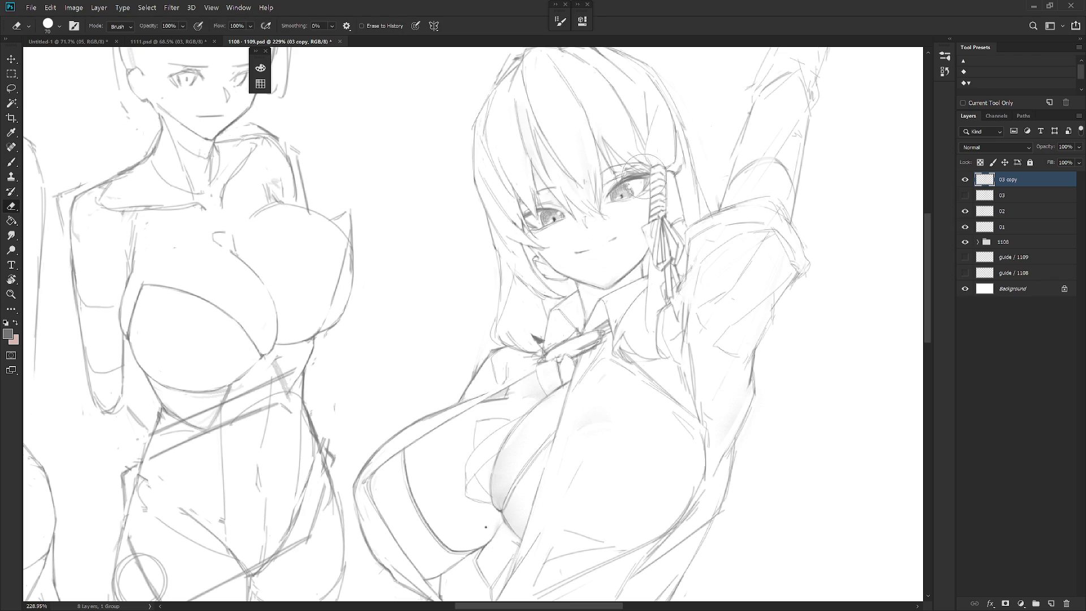
key("ctrl+0")
key("b")
scroll(611, 220, "up", 5)
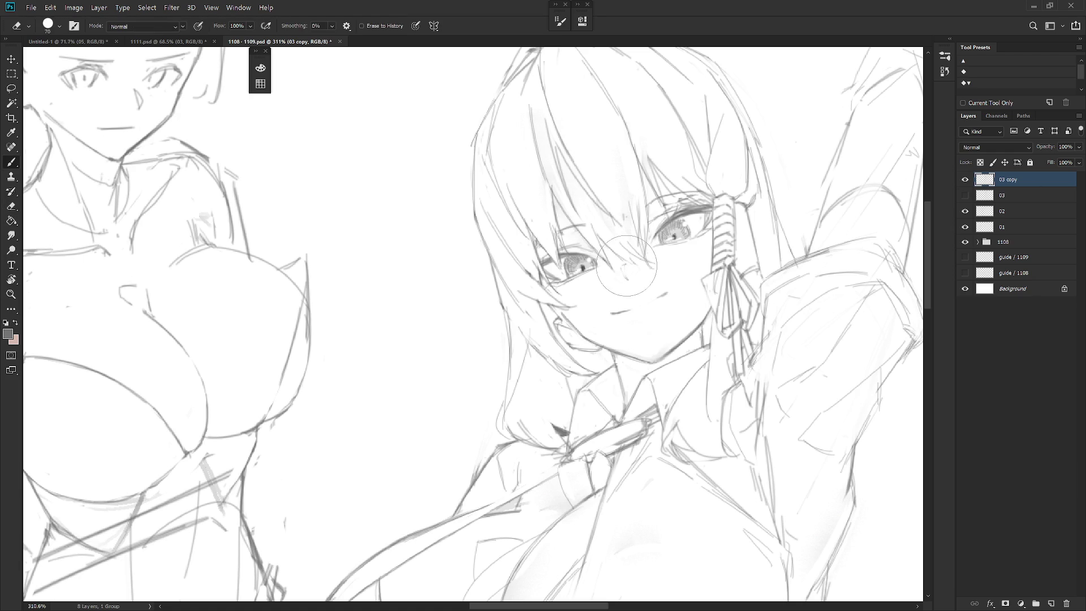
key("ctrl+z")
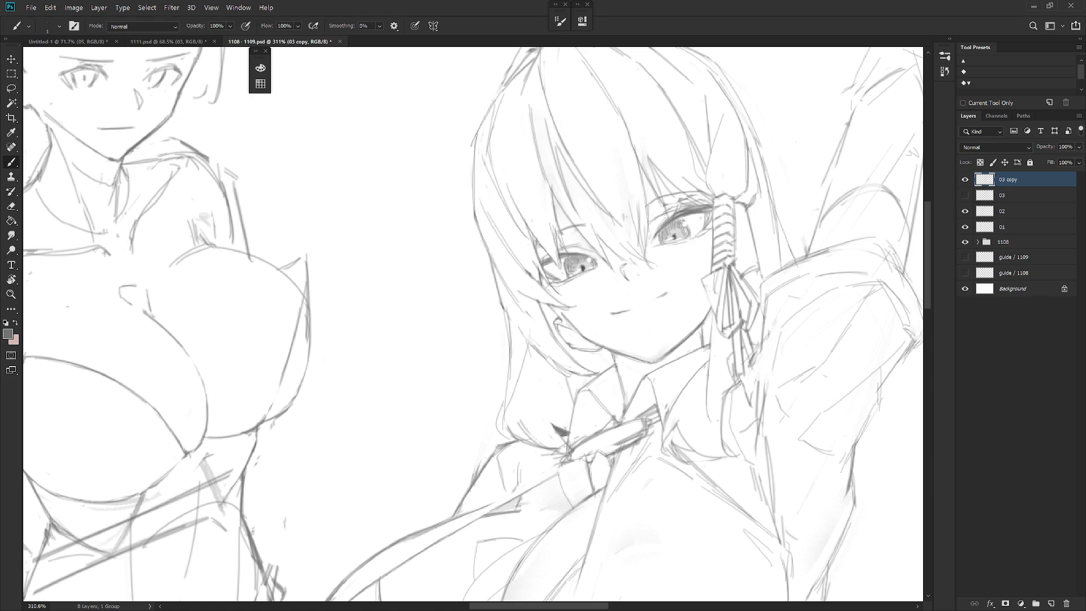
scroll(761, 336, "down", 5)
scroll(646, 246, "up", 2)
scroll(641, 244, "up", 1)
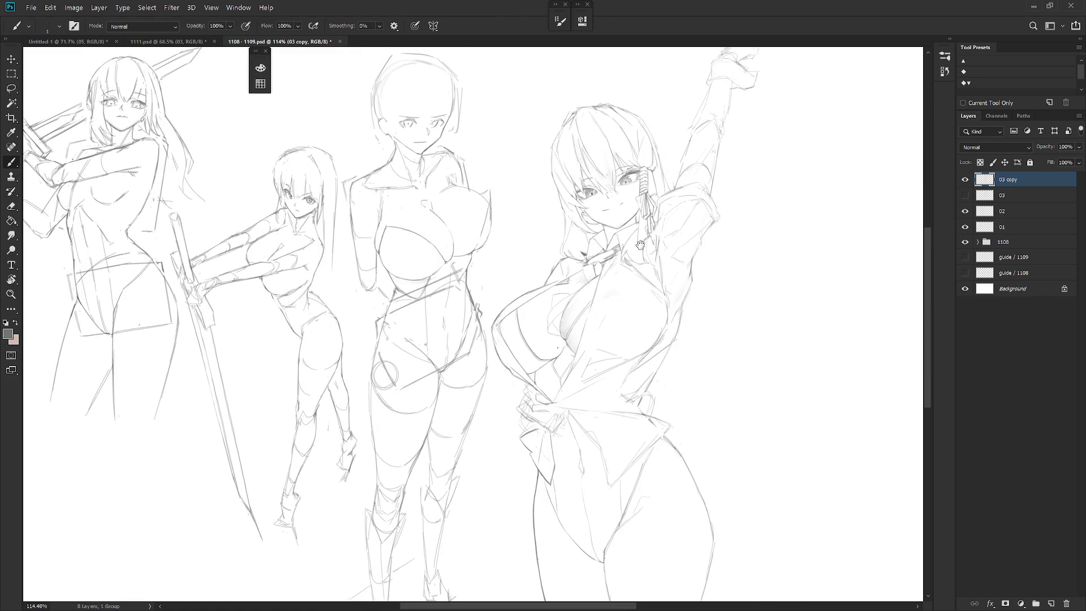
scroll(640, 244, "up", 1)
scroll(627, 240, "up", 4)
Erase the stray sketch lines around the raised-arm girl's eye and check the whole page
key("e")
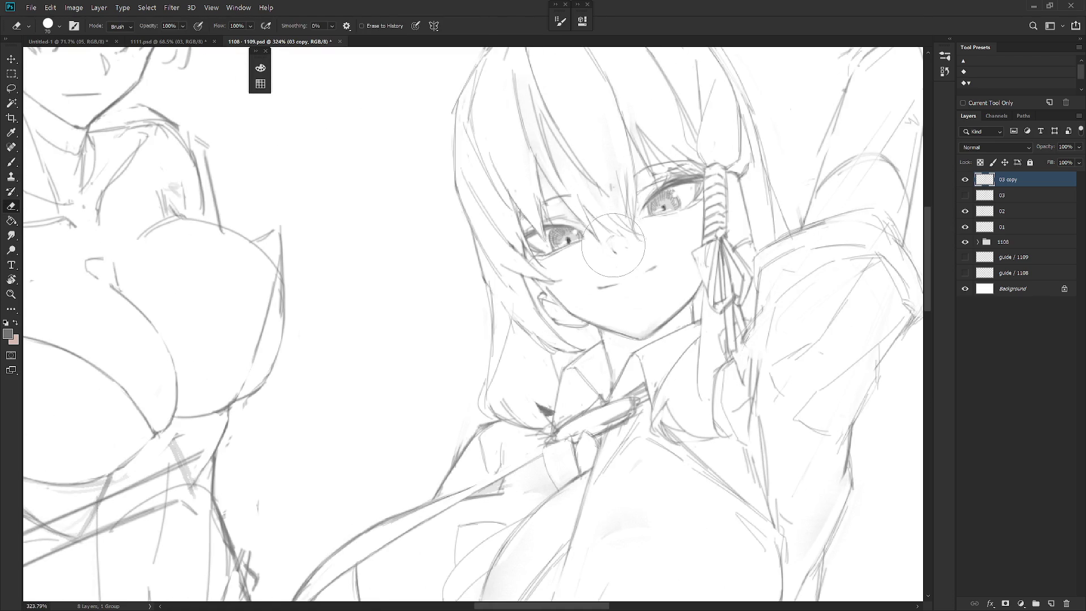
left_click_drag(645, 235, 649, 174)
key("b")
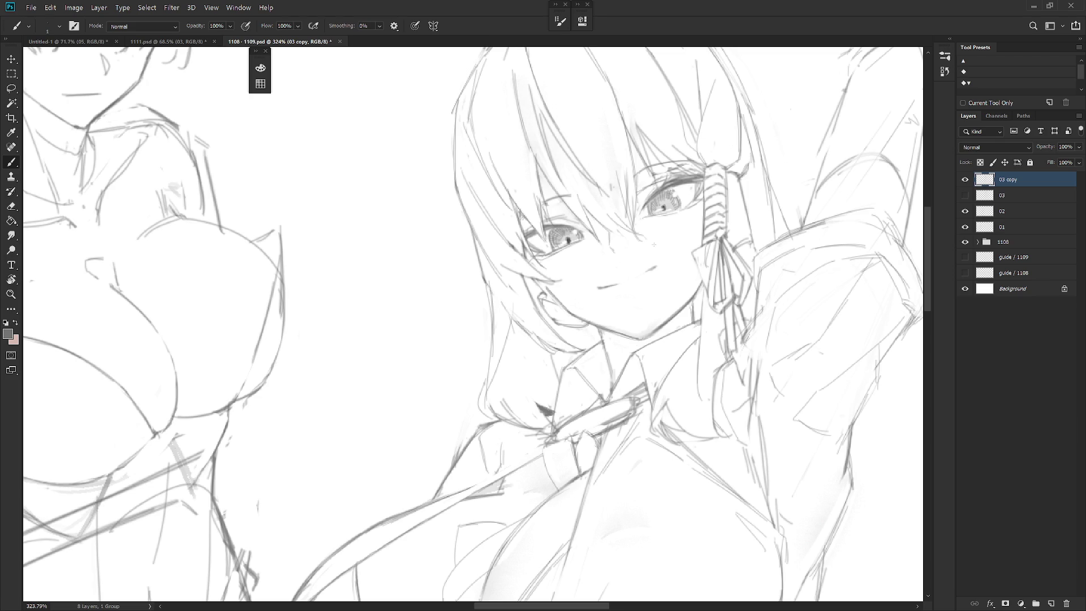
scroll(647, 248, "down", 5)
scroll(637, 196, "up", 1)
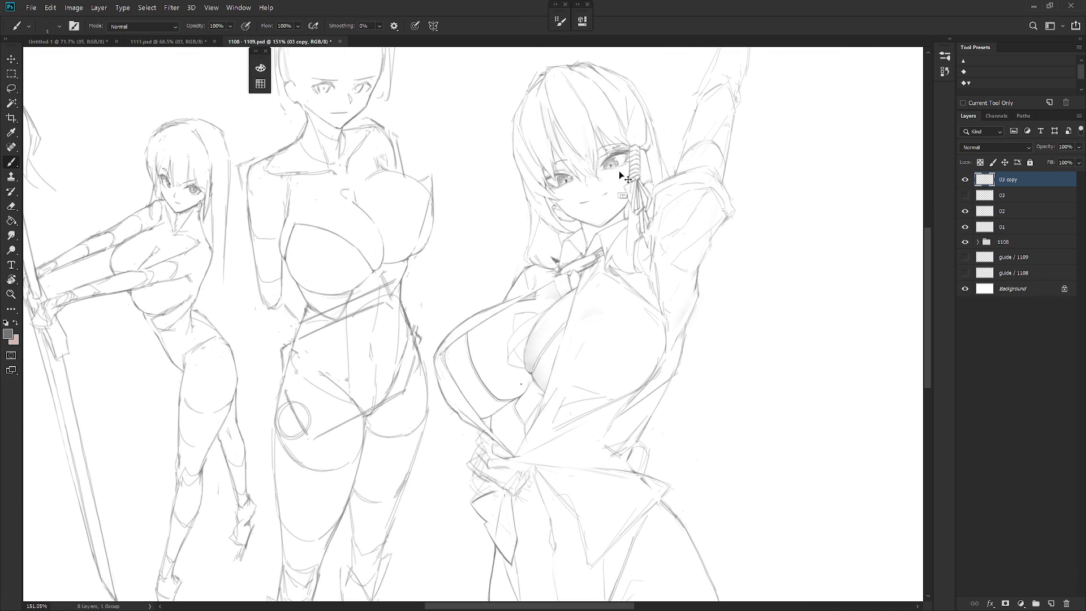
scroll(631, 167, "up", 3)
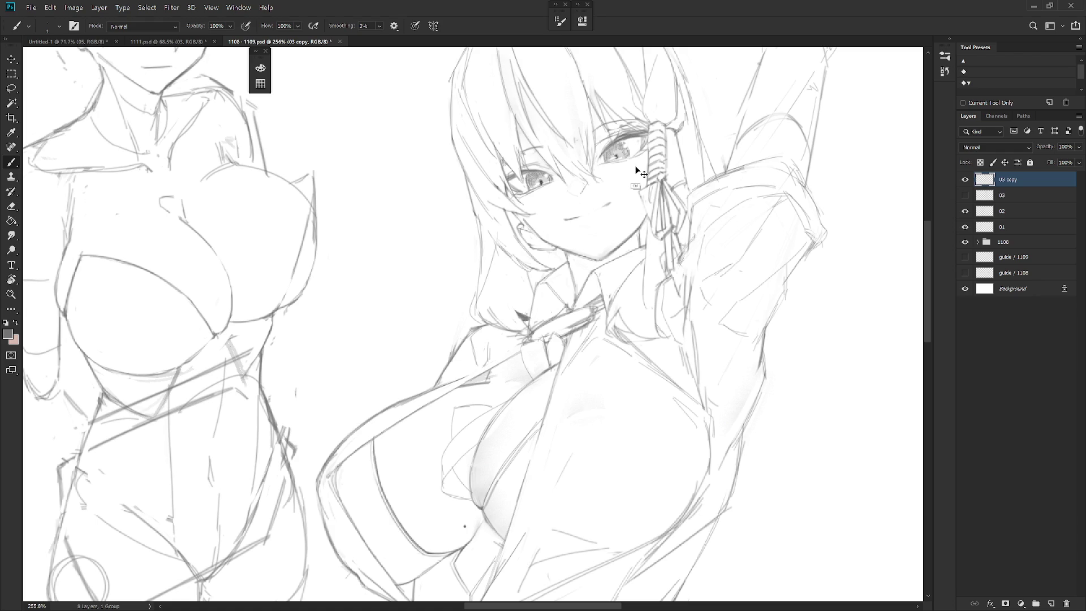
key("shift")
left_click_drag(627, 172, 615, 205)
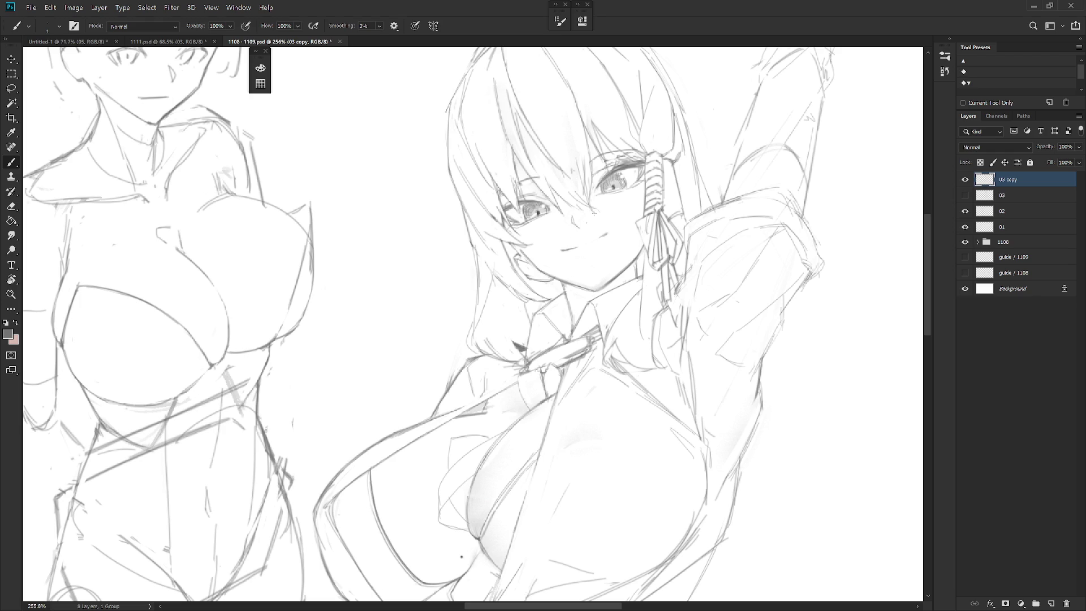
key("ctrl+0")
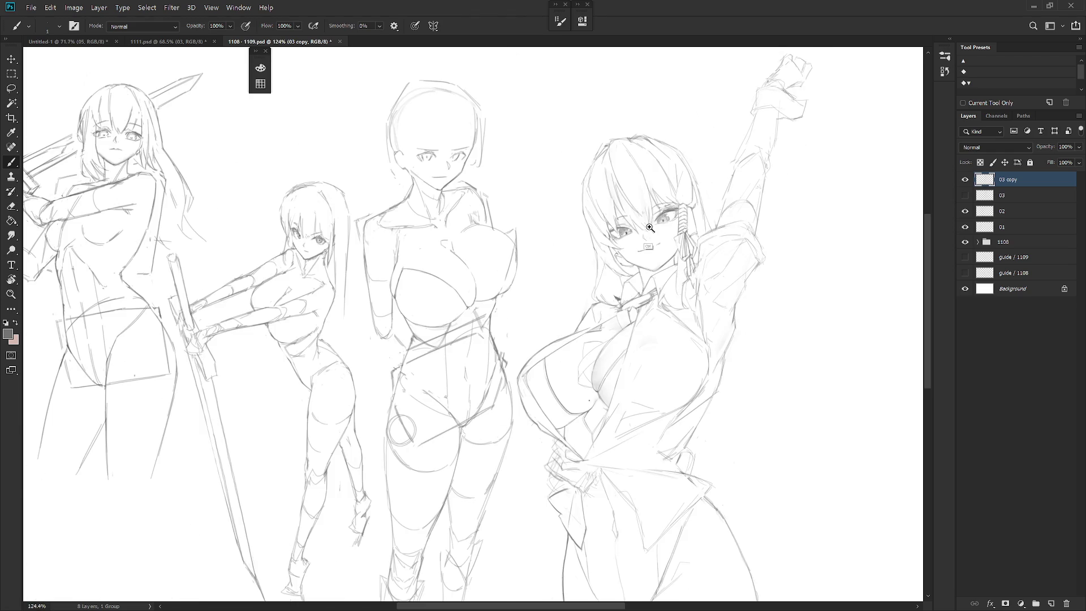
scroll(650, 235, "up", 5)
Lasso the mouth strokes and nudge them, checking the result in a mirrored, tilted view
key("l")
left_click_drag(632, 270, 647, 292)
key("ctrl+t")
key("Return")
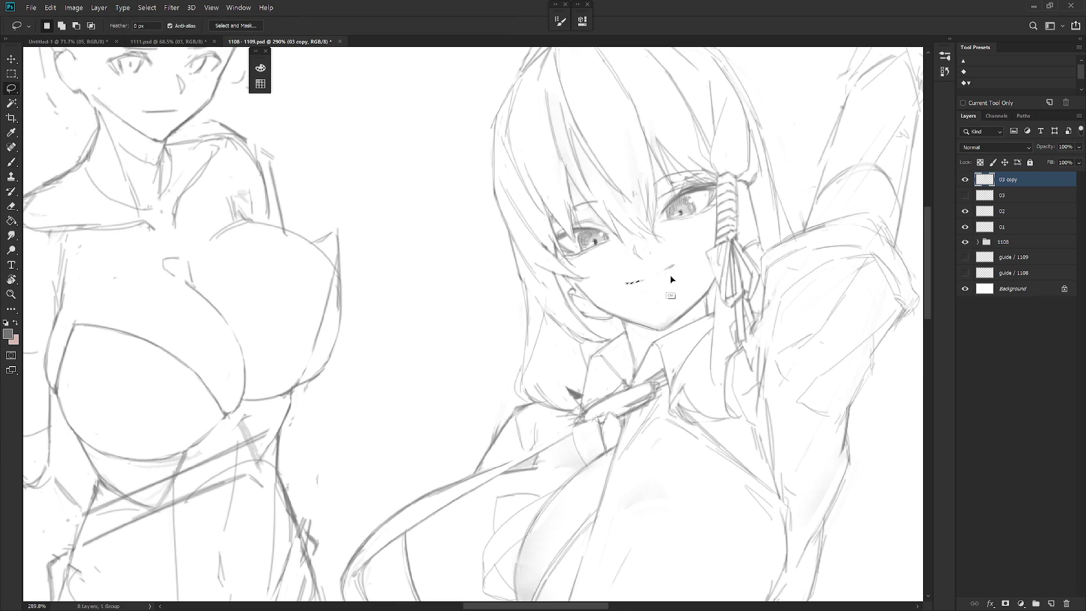
key("ctrl+0")
key("h")
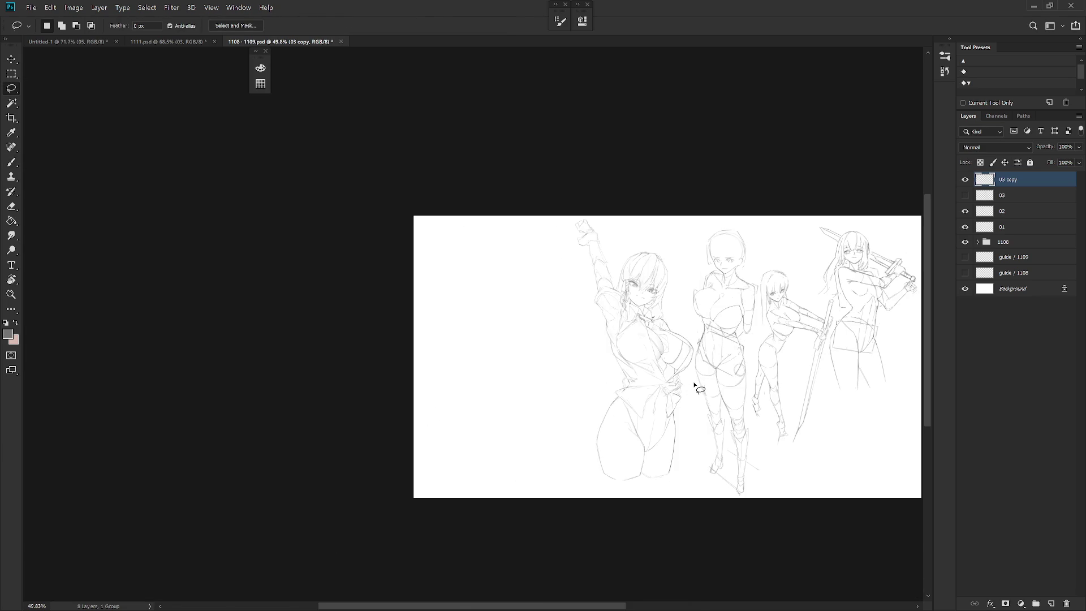
scroll(655, 287, "up", 5)
key("r")
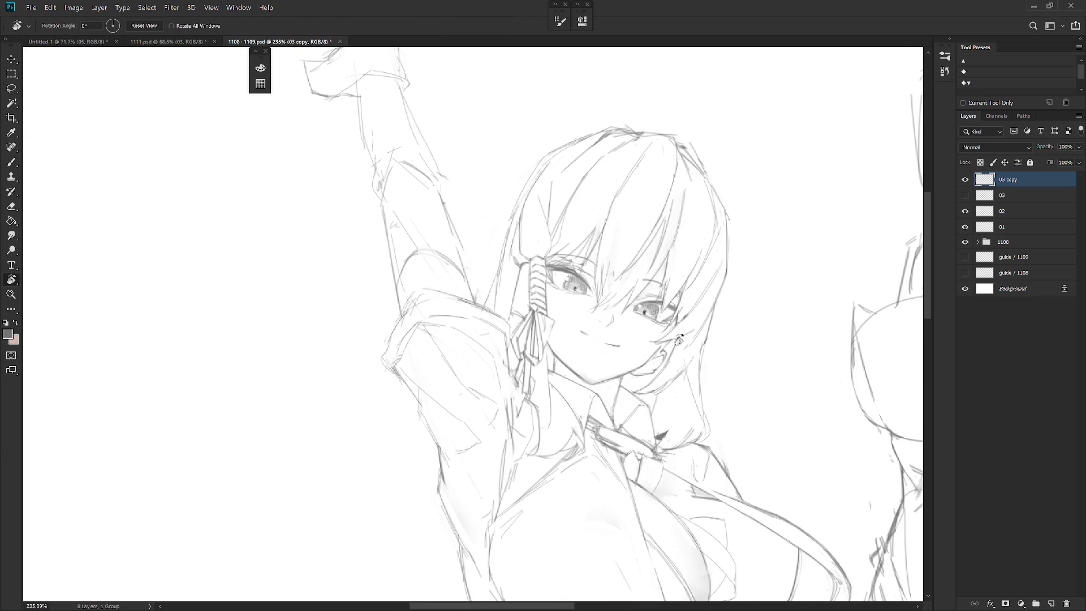
left_click_drag(690, 293, 684, 258)
Draw thin hair strands beside and left of the ribbon
key("e")
key("b")
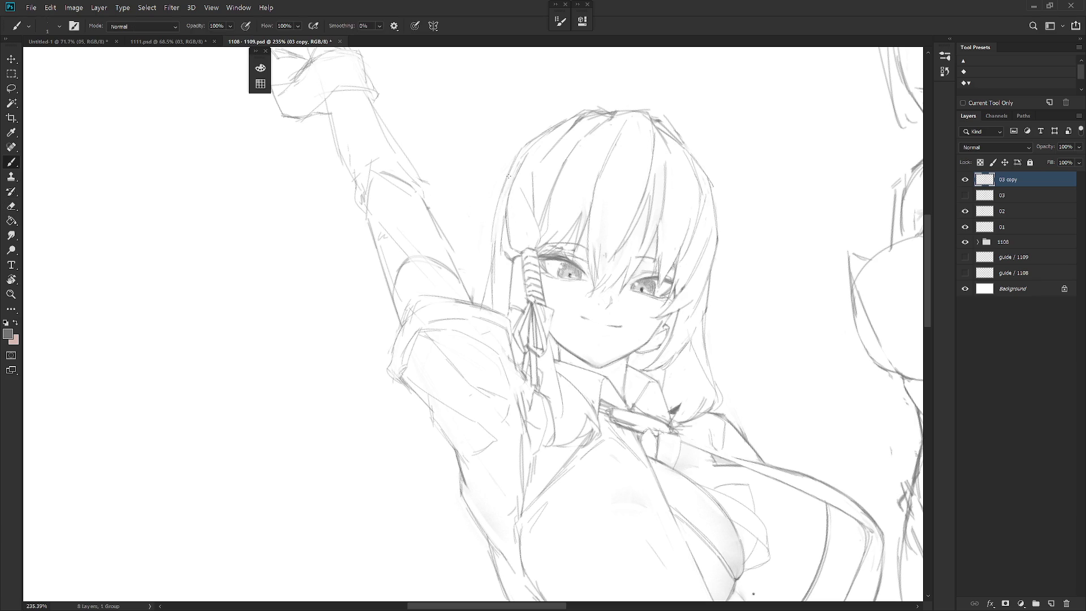
left_click_drag(492, 229, 495, 281)
left_click_drag(504, 227, 492, 292)
left_click_drag(729, 244, 711, 296)
key("r")
mouse_move(654, 376)
left_mouse_down()
mouse_move(596, 266)
mouse_move(586, 277)
mouse_move(609, 257)
mouse_move(619, 314)
left_mouse_up()
Rotate the selected mouth slightly and return the canvas to its normal orientation
key("l")
key("ctrl+t")
key("Return")
key("h")
left_click_drag(734, 409, 577, 395)
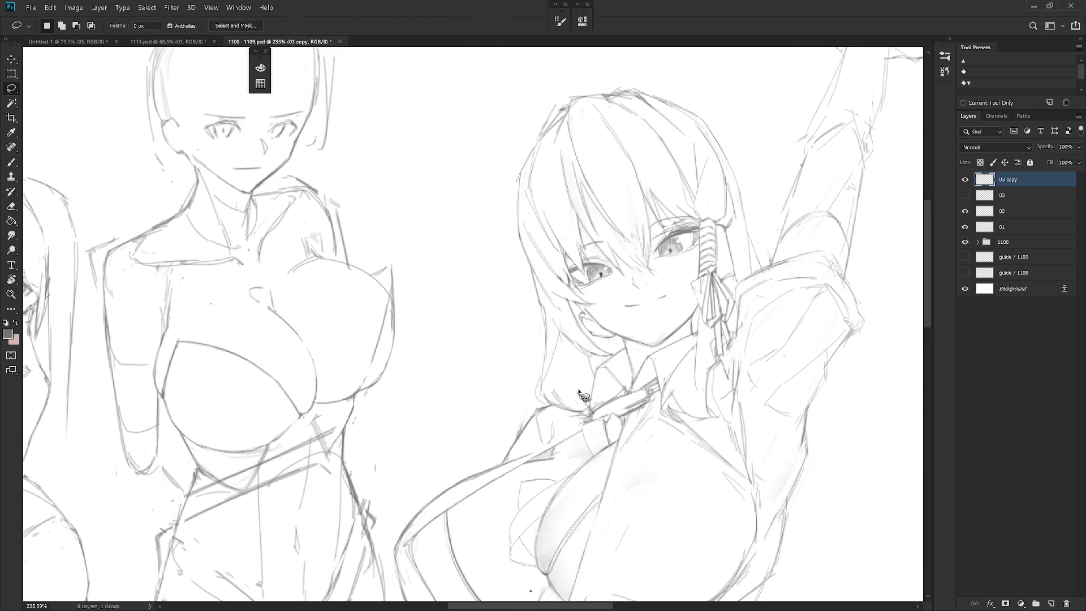
key("b")
scroll(647, 272, "up", 3)
Shift the nose strokes left and draw new mouth strokes on the face
key("l")
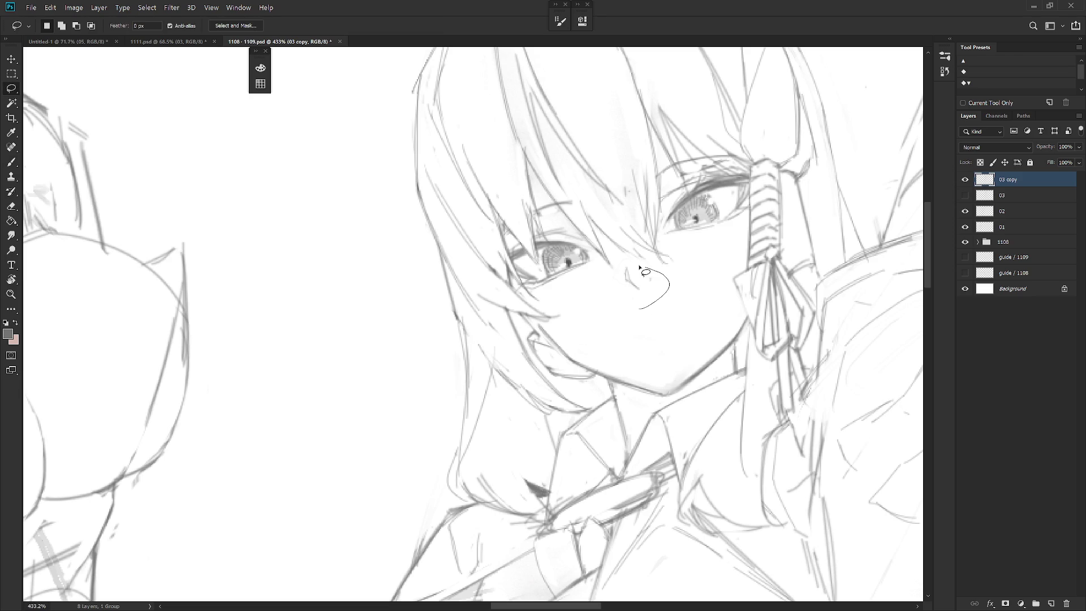
left_click_drag(658, 300, 649, 295)
key("ctrl+d")
key("b")
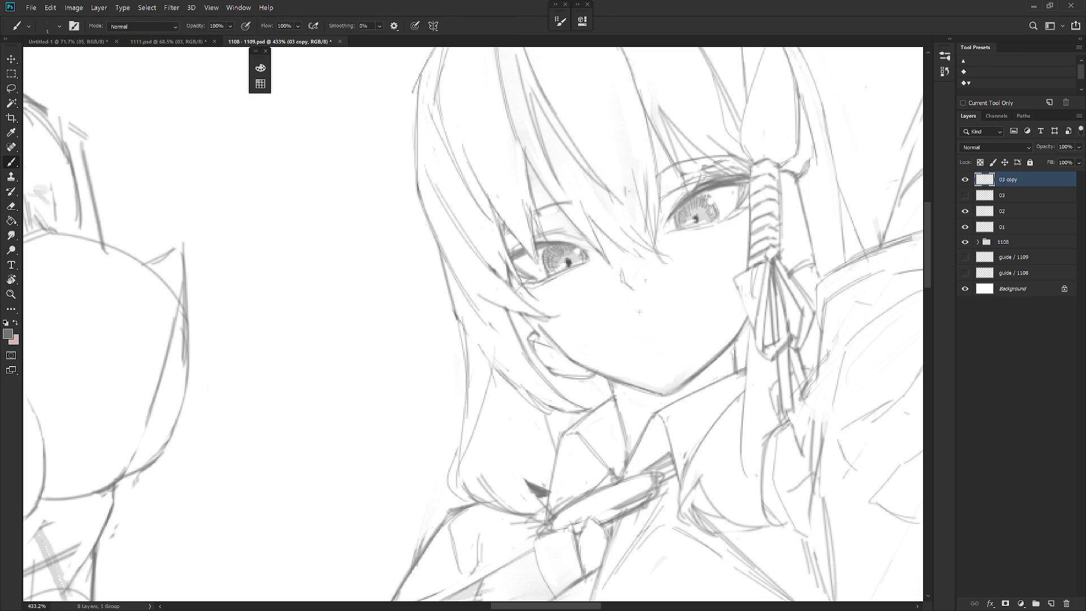
mouse_move(631, 318)
left_mouse_down()
mouse_move(667, 301)
mouse_move(646, 304)
mouse_move(692, 298)
left_mouse_up()
scroll(679, 295, "down", 5)
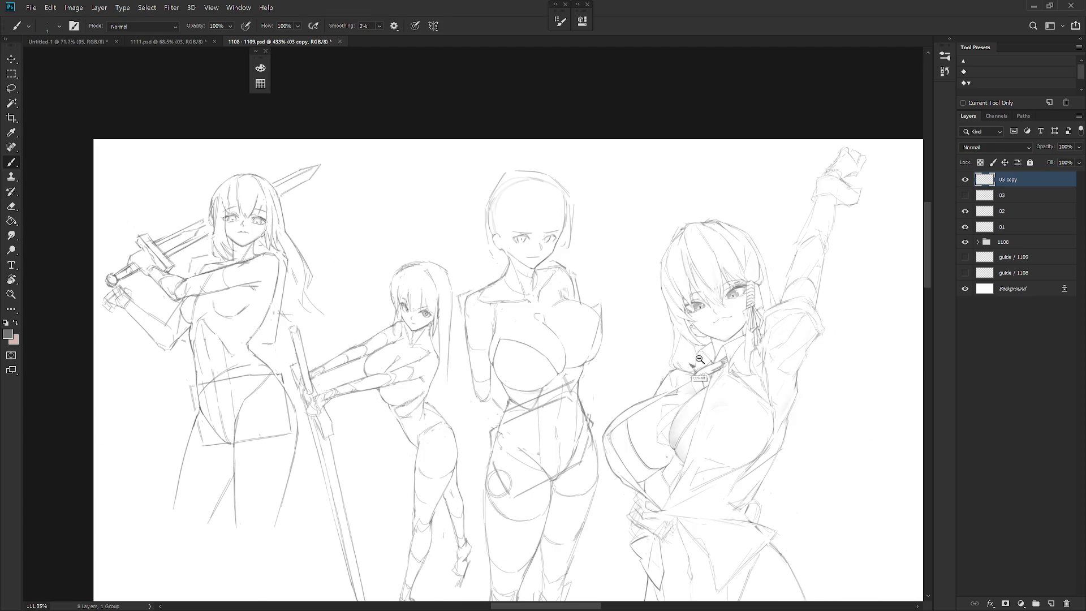
Lasso the face lines and rotate them slightly with Free Transform
left_click_drag(816, 393, 688, 386)
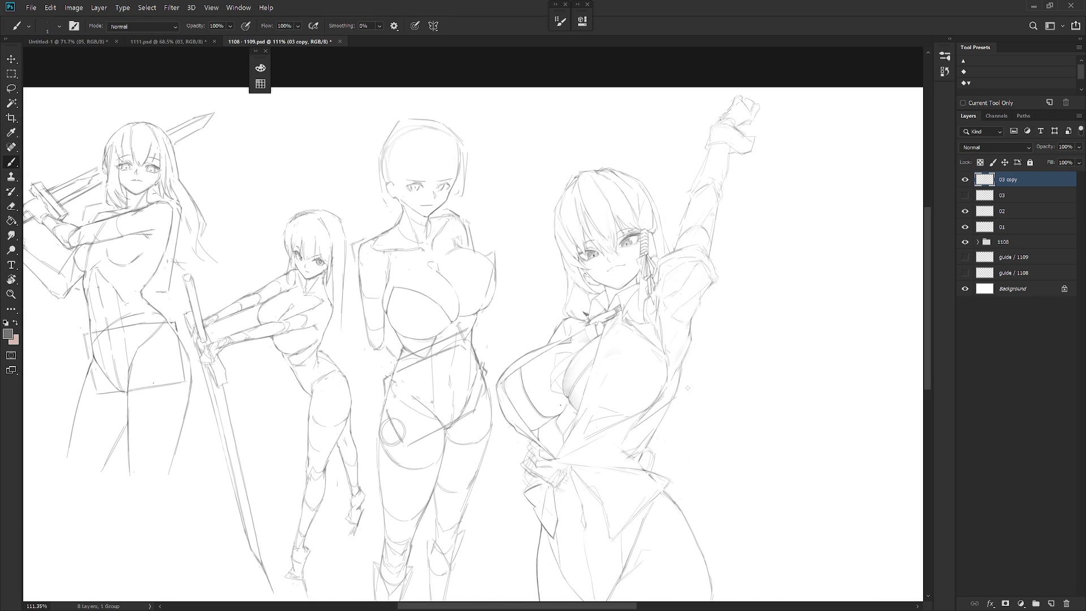
scroll(633, 288, "up", 4)
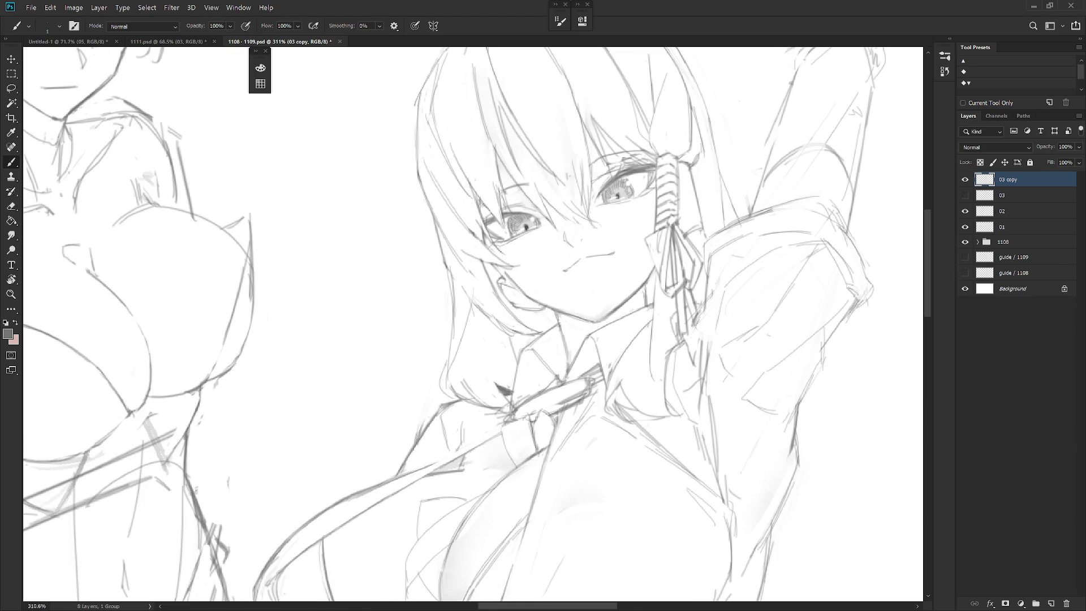
key("l")
scroll(651, 229, "up", 1)
mouse_move(571, 309)
left_mouse_down()
mouse_move(610, 298)
mouse_move(649, 216)
mouse_move(649, 174)
mouse_move(582, 121)
mouse_move(582, 148)
mouse_move(560, 125)
mouse_move(544, 155)
mouse_move(560, 197)
mouse_move(542, 189)
mouse_move(520, 202)
mouse_move(476, 90)
mouse_move(468, 165)
mouse_move(447, 162)
mouse_move(462, 206)
mouse_move(502, 288)
mouse_move(557, 311)
left_mouse_up()
key("ctrl+t")
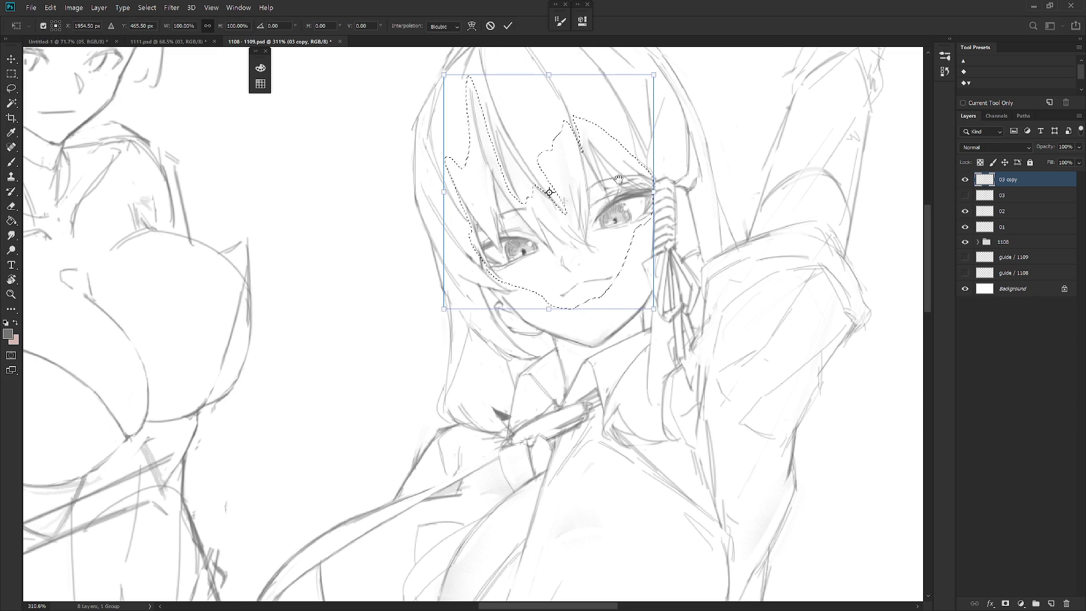
scroll(619, 174, "up", 1)
left_click_drag(665, 90, 672, 100)
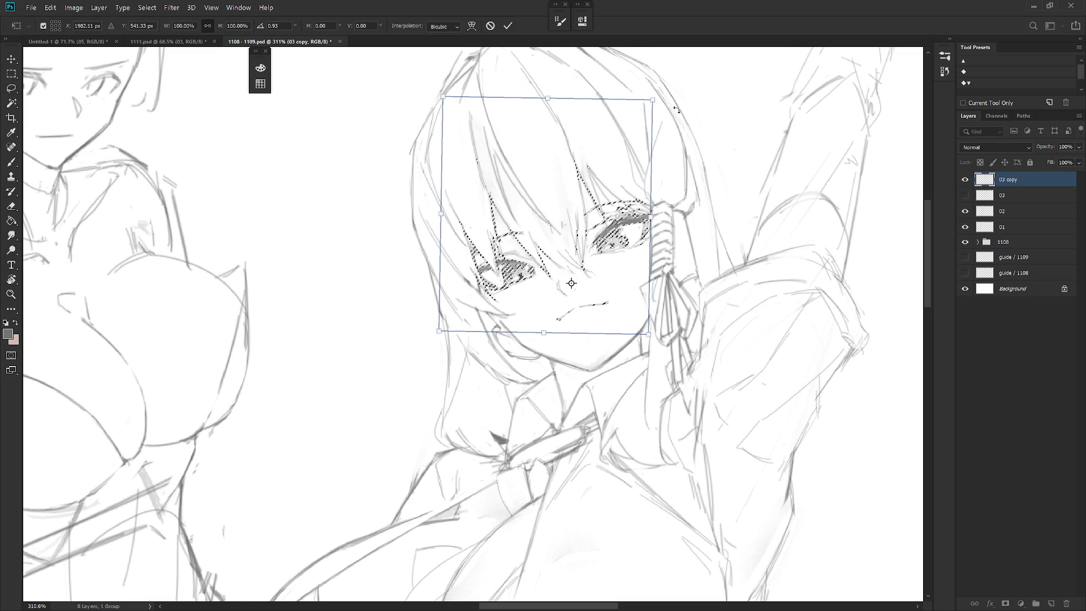
key("Return")
Clear the selection and mirror the canvas to check the proportions
key("ctrl+d")
scroll(701, 310, "down", 5)
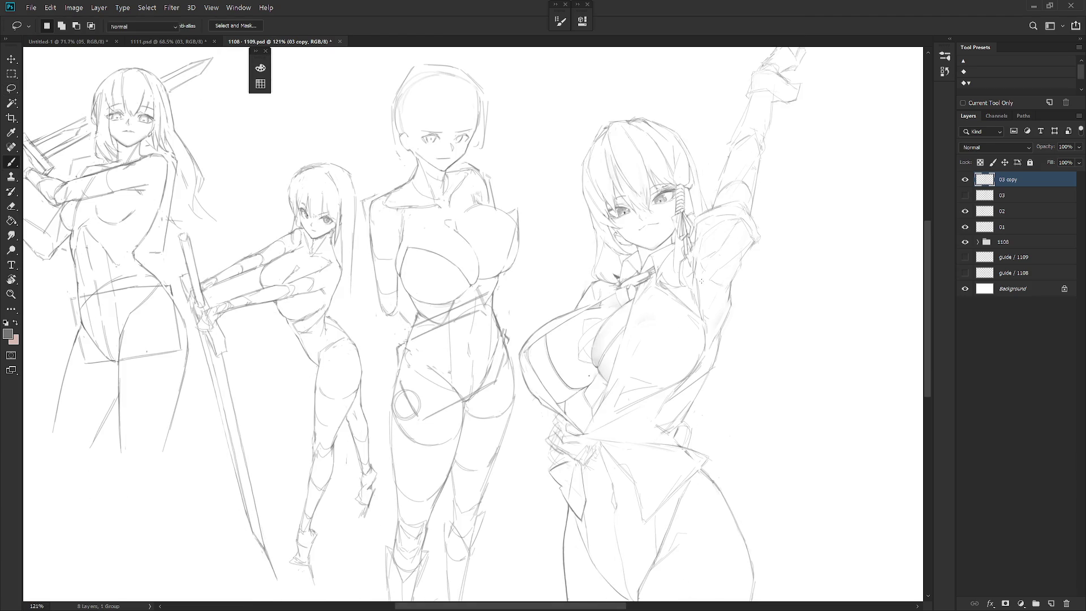
key("b")
key("h")
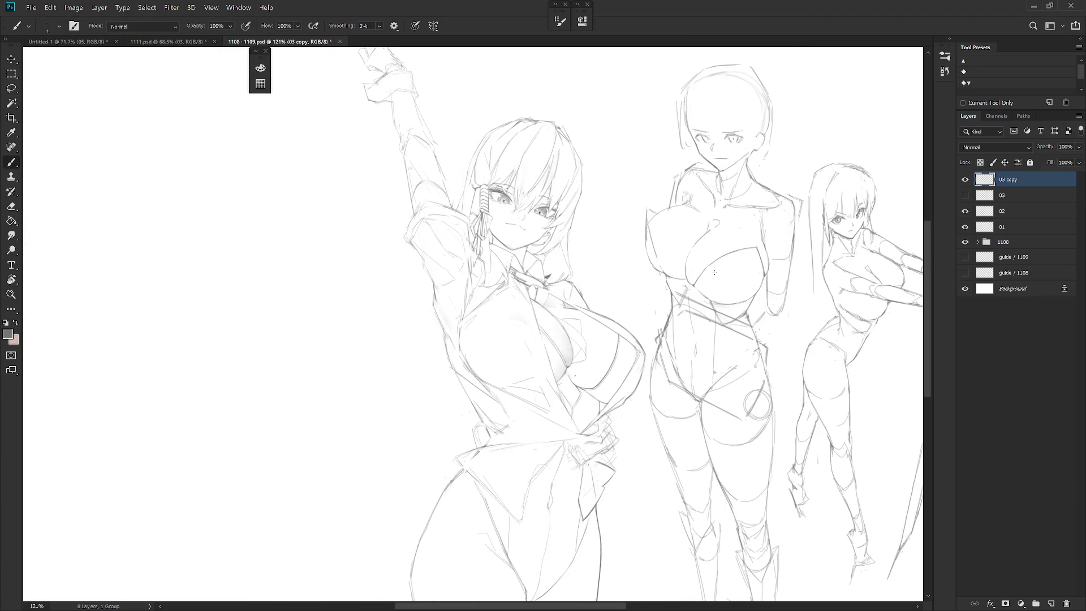
Compare an earlier Brush Tool history state with the latest one, keeping all edits
left_click(945, 70)
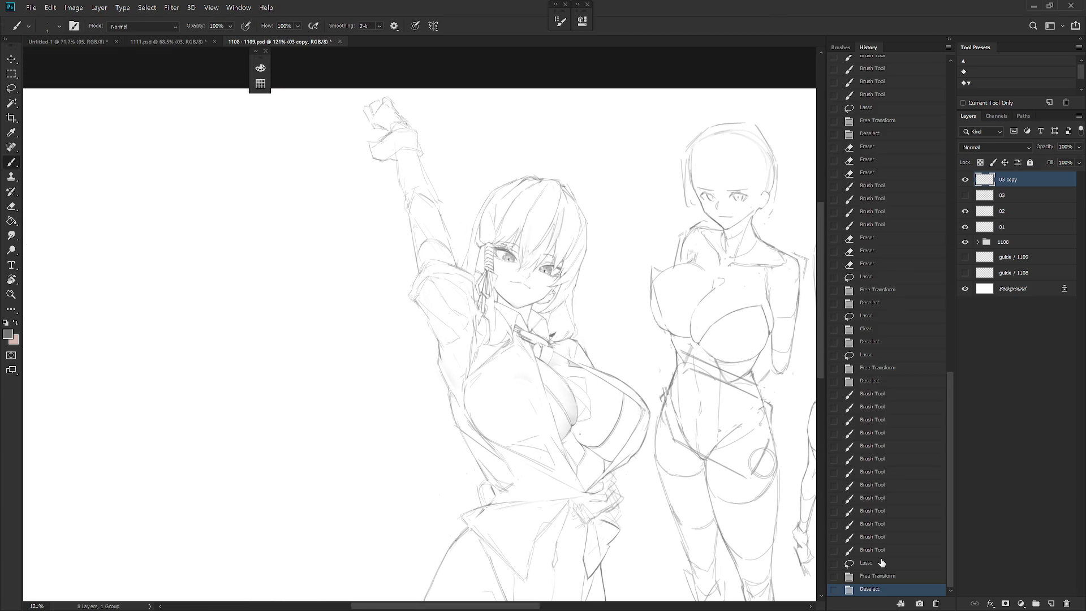
left_click(886, 552)
left_click(877, 592)
left_click(937, 78)
scroll(496, 218, "up", 3)
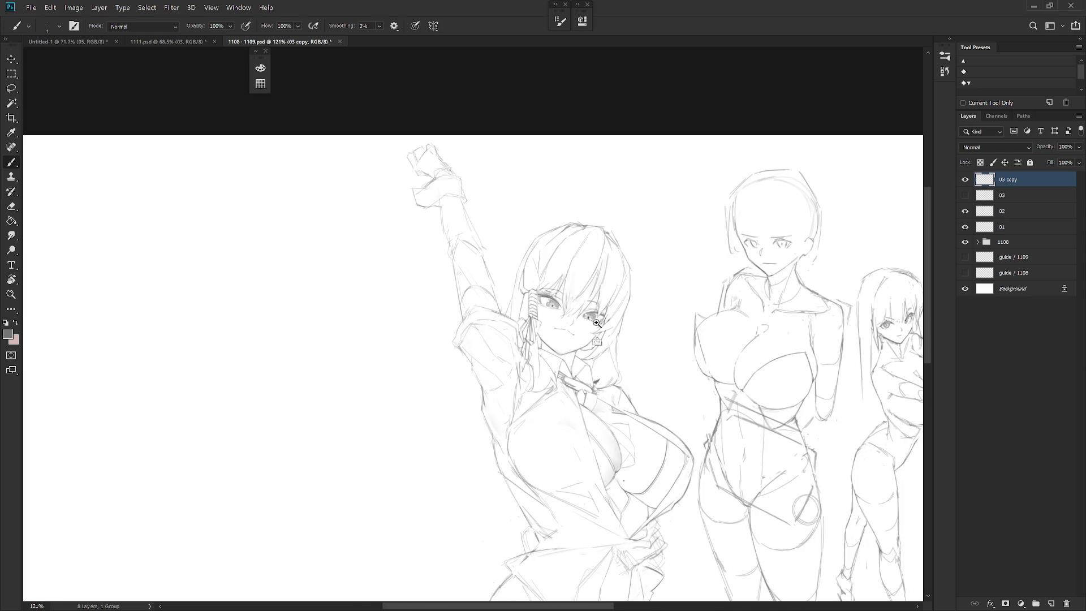
scroll(632, 336, "up", 1)
scroll(567, 327, "up", 1)
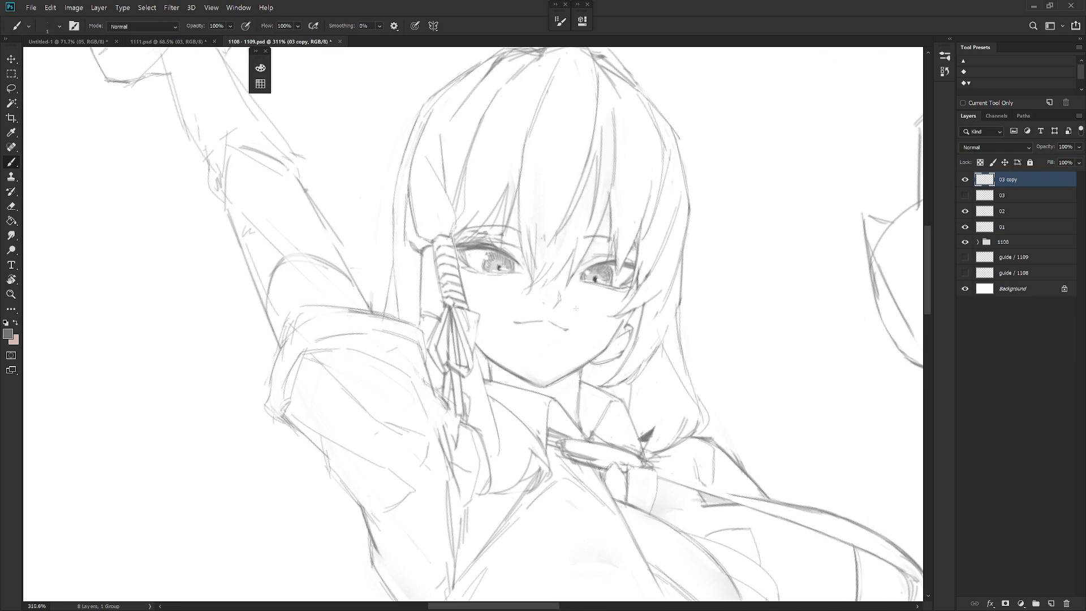
Lasso the nose and mouth and transform each, tilting the mouth lines slightly
key("l")
left_click_drag(561, 344, 562, 347)
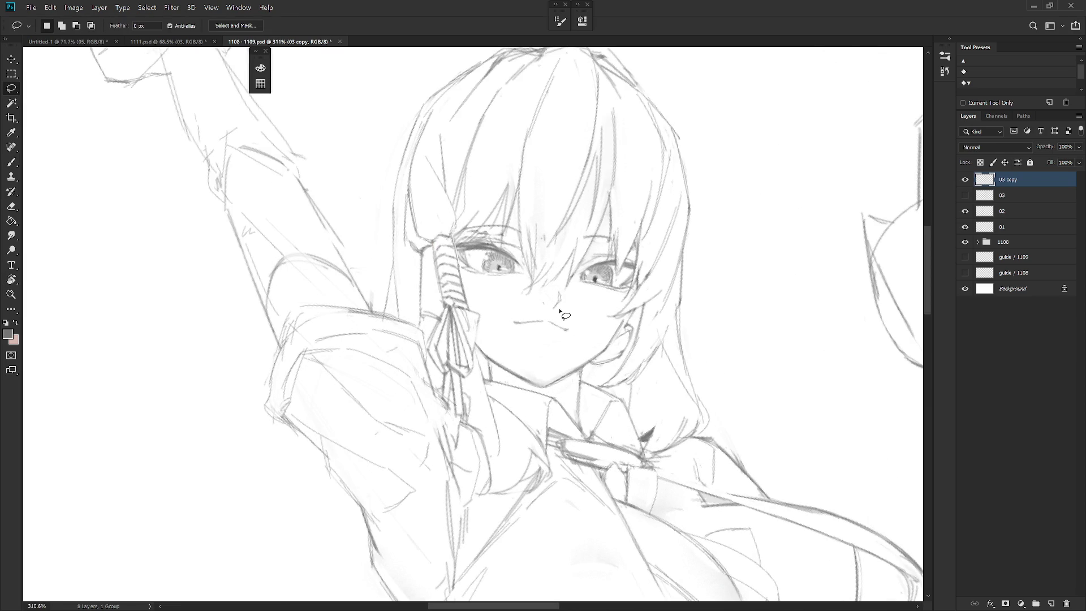
left_click_drag(556, 292, 554, 309)
scroll(555, 295, "up", 1)
key("ctrl+t")
key("Return")
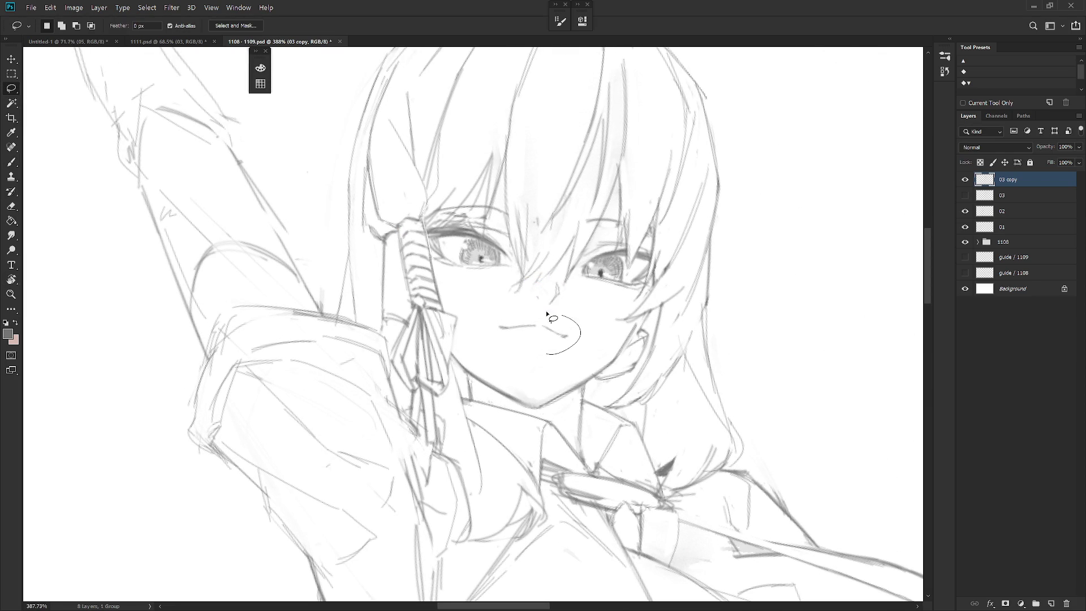
key("ctrl+t")
left_click_drag(552, 347, 564, 337)
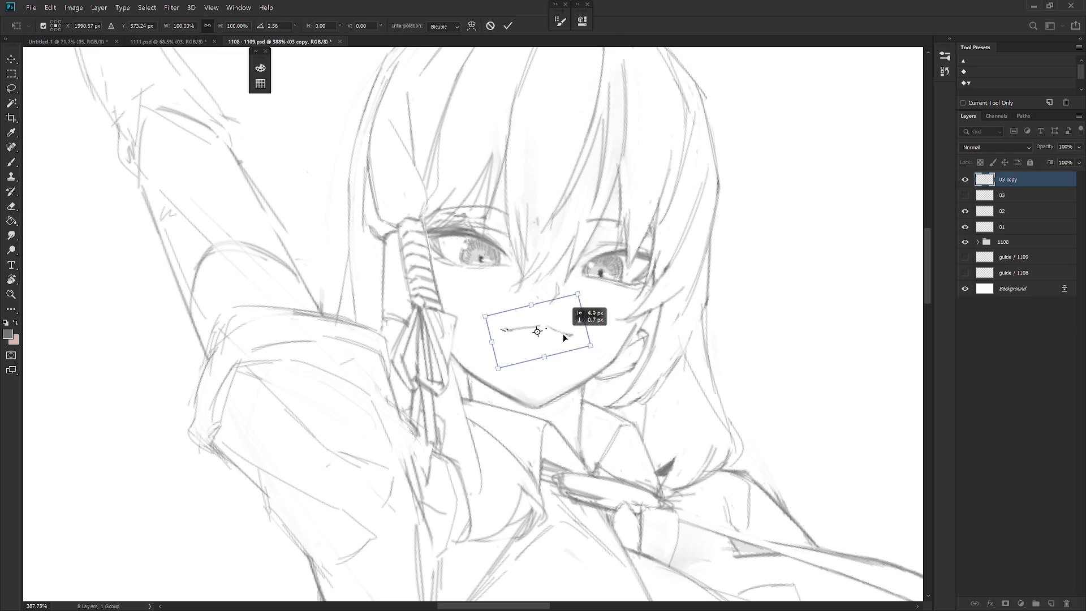
key("Return")
scroll(611, 431, "down", 2)
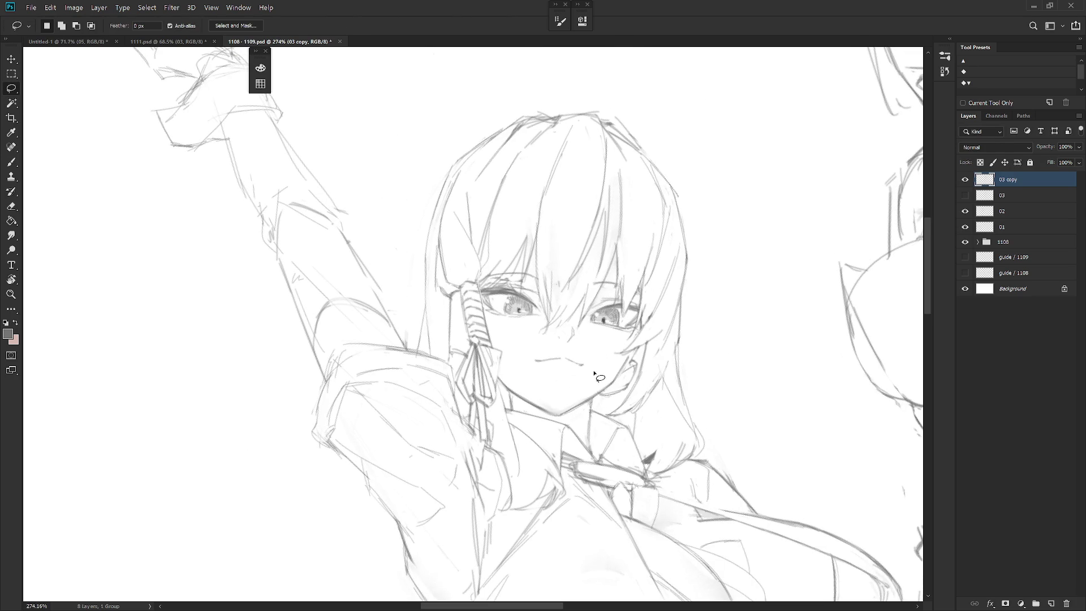
Sample the sketch tone and draw a line along the hair's left edge
key("b")
left_click(415, 327, "alt")
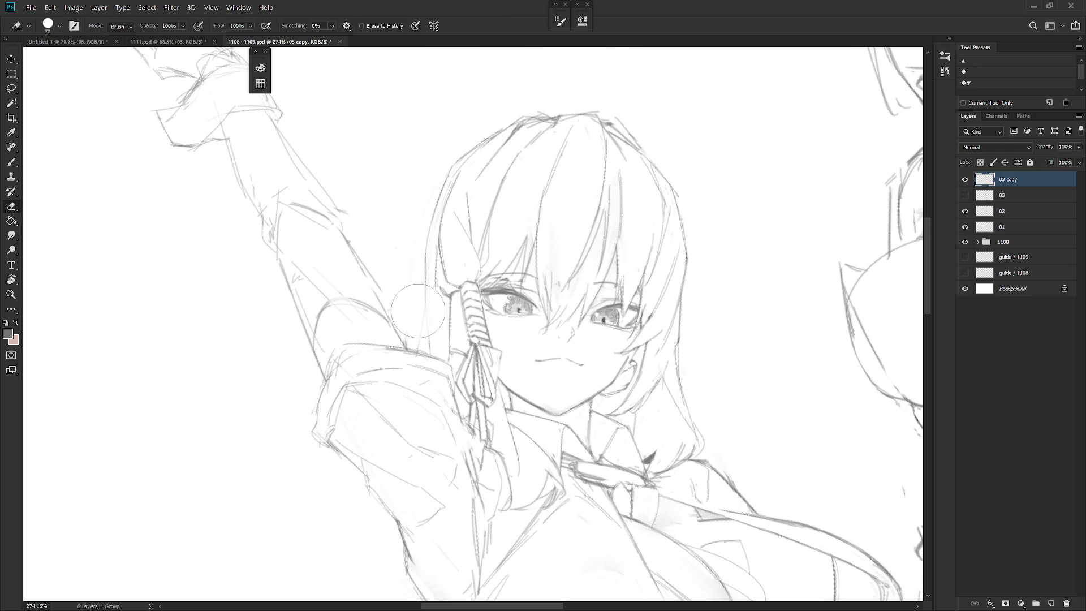
left_click_drag(425, 228, 410, 328)
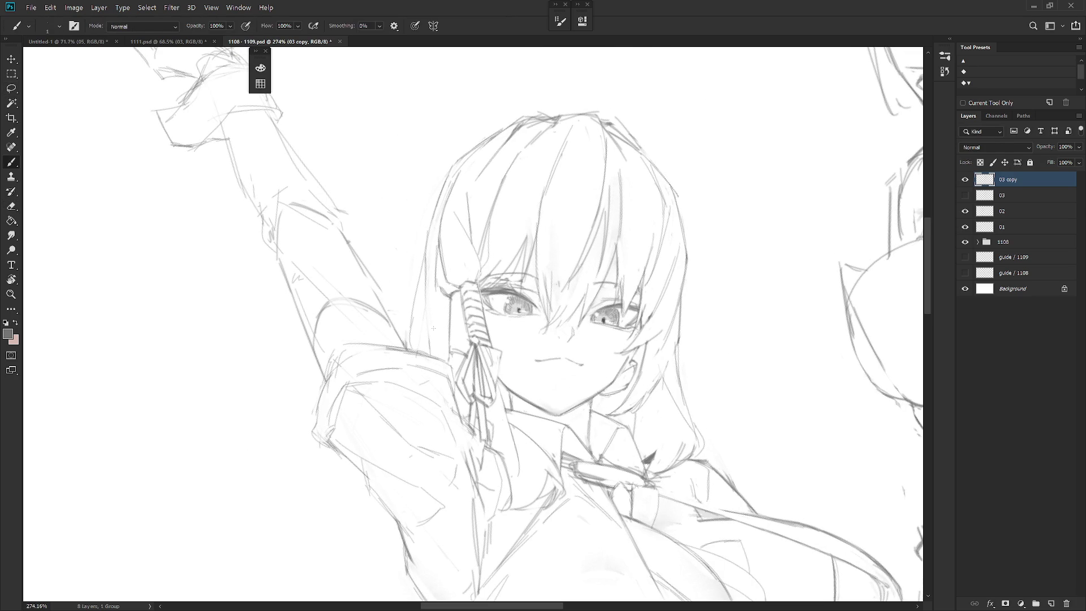
left_click_drag(645, 254, 679, 322)
scroll(655, 306, "down", 5)
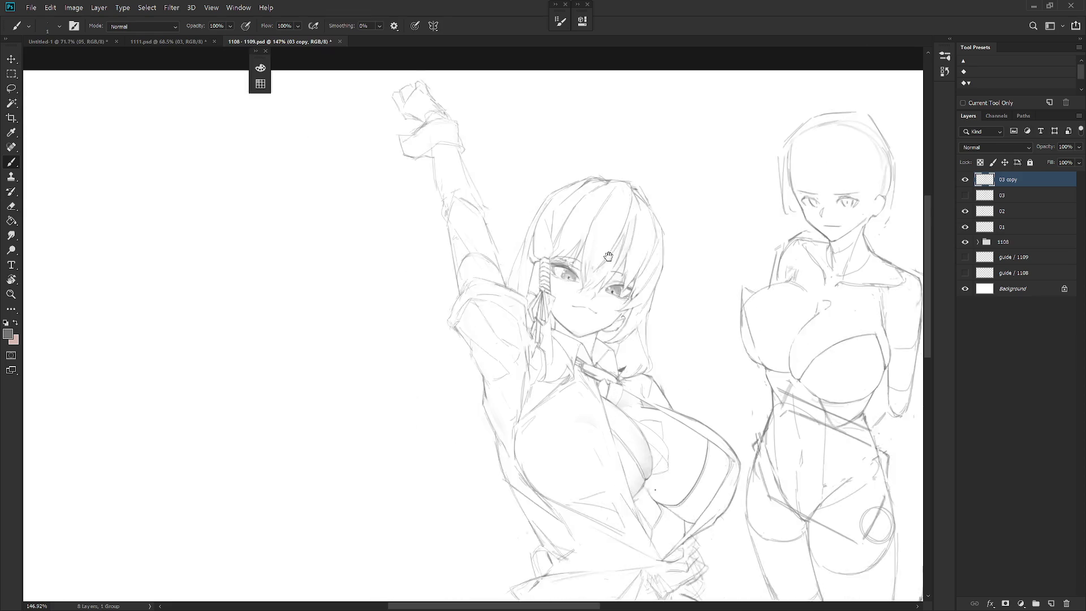
scroll(655, 306, "up", 1)
Draw long faint hair strands flowing down left of the figure, undoing bad ones
mouse_move(492, 357)
left_mouse_down()
mouse_move(477, 487)
mouse_move(494, 523)
left_mouse_up()
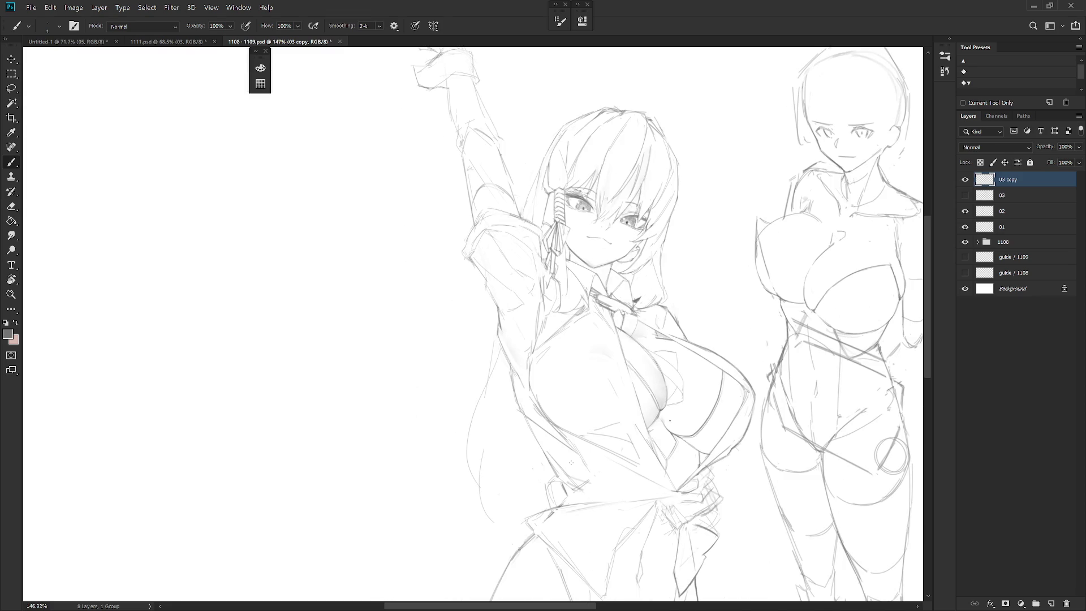
key("ctrl+z")
key("ctrl+z")
mouse_move(501, 393)
left_mouse_down()
mouse_move(476, 524)
mouse_move(489, 555)
left_mouse_up()
mouse_move(670, 375)
left_mouse_down()
mouse_move(663, 187)
mouse_move(663, 259)
left_mouse_up()
key("ctrl+z")
key("ctrl+z")
left_click_drag(492, 226, 463, 520)
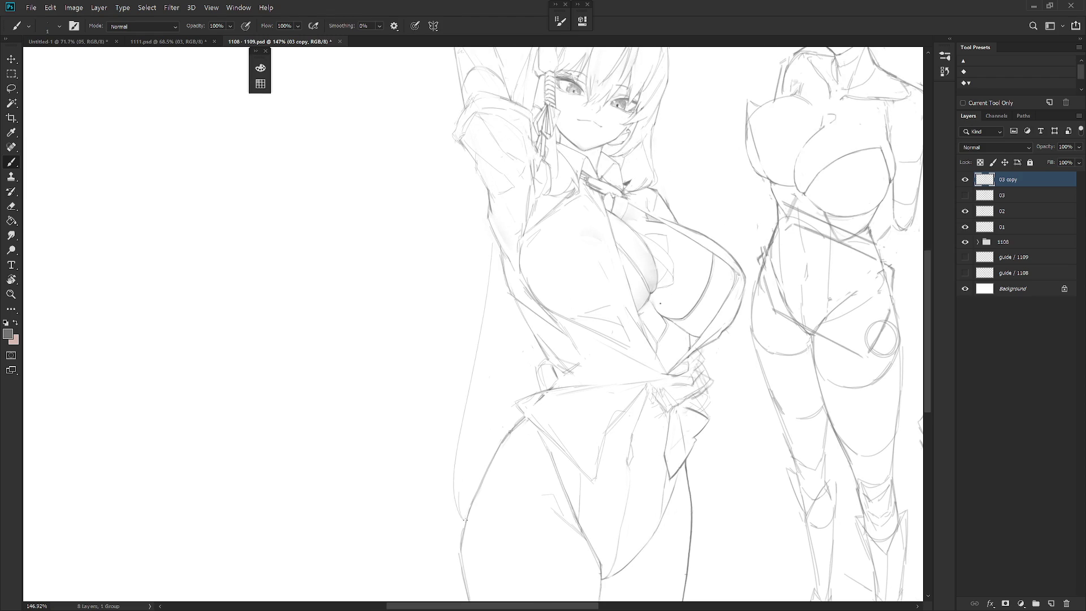
left_click_drag(502, 270, 488, 450)
key("ctrl+z")
left_click_drag(504, 287, 485, 467)
scroll(511, 393, "up", 2)
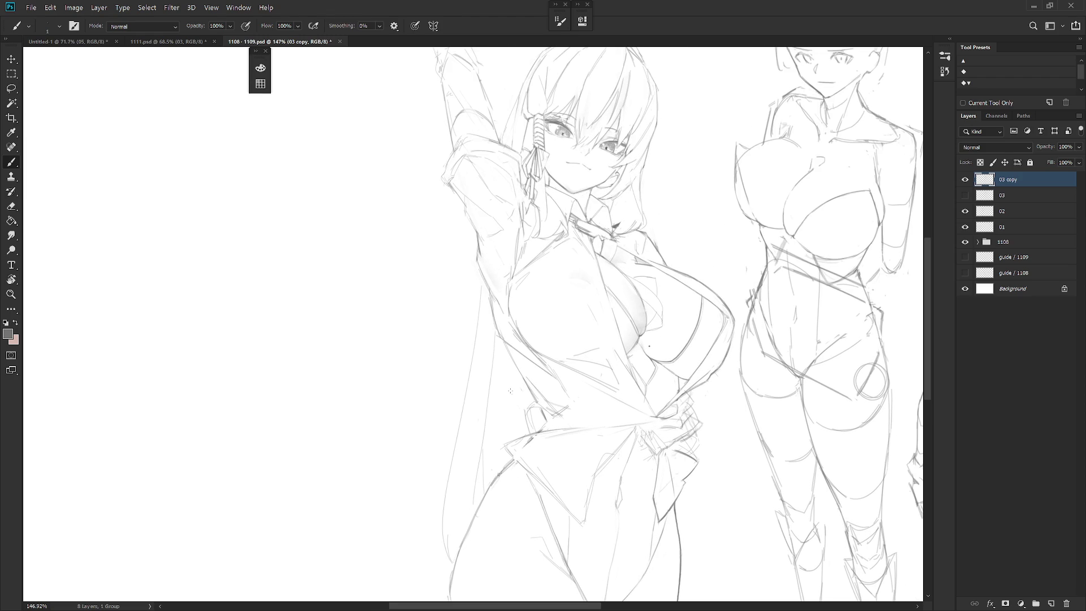
scroll(504, 393, "up", 5)
scroll(503, 392, "up", 2)
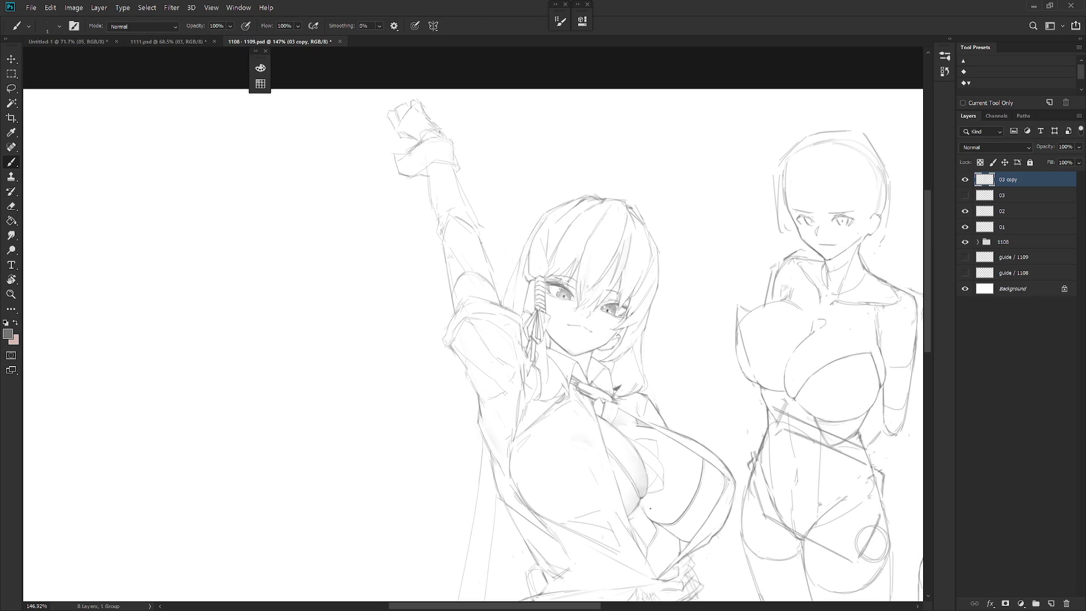
Sketch short detail lines beside the figure's hand
key("b")
left_click_drag(684, 323, 652, 202)
mouse_move(629, 382)
left_mouse_down()
mouse_move(660, 388)
mouse_move(648, 411)
mouse_move(650, 386)
mouse_move(649, 412)
left_mouse_up()
key("e")
key("b")
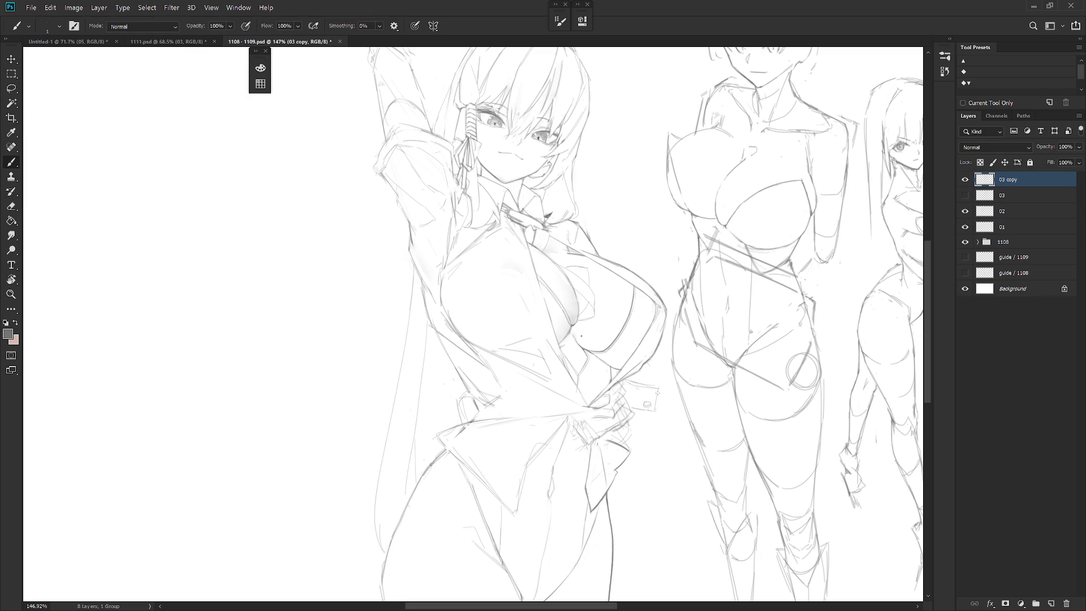
left_click_drag(560, 296, 608, 486)
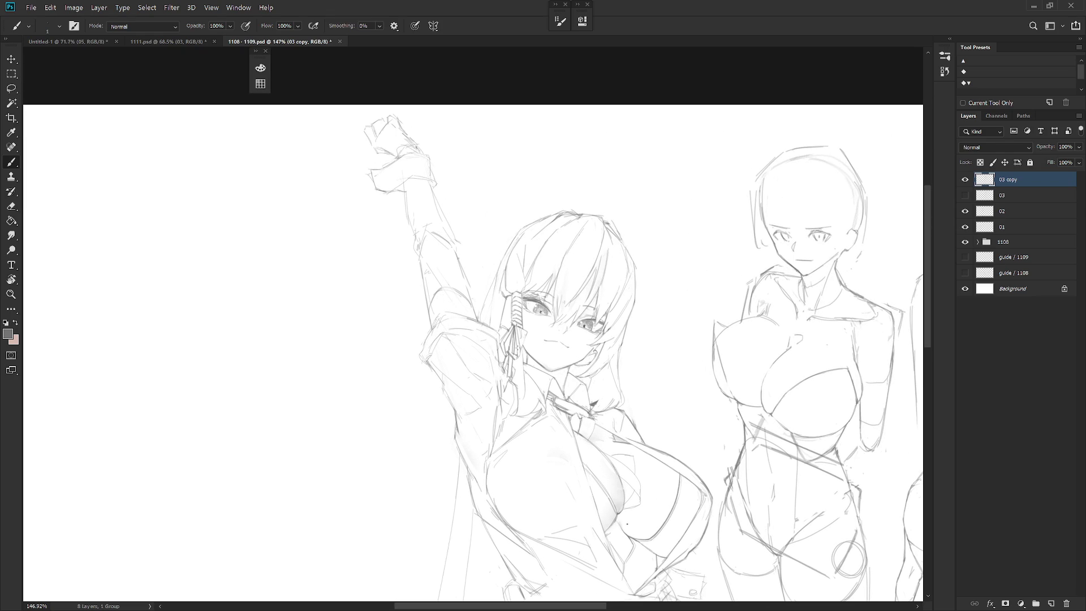
scroll(667, 387, "down", 3)
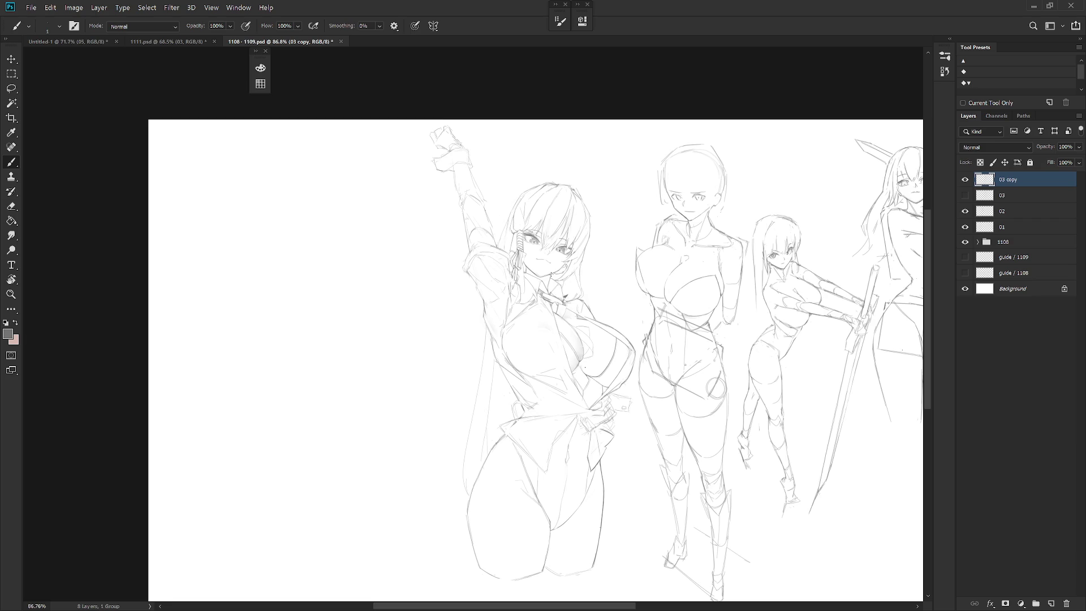
scroll(543, 280, "up", 3)
scroll(538, 294, "up", 2)
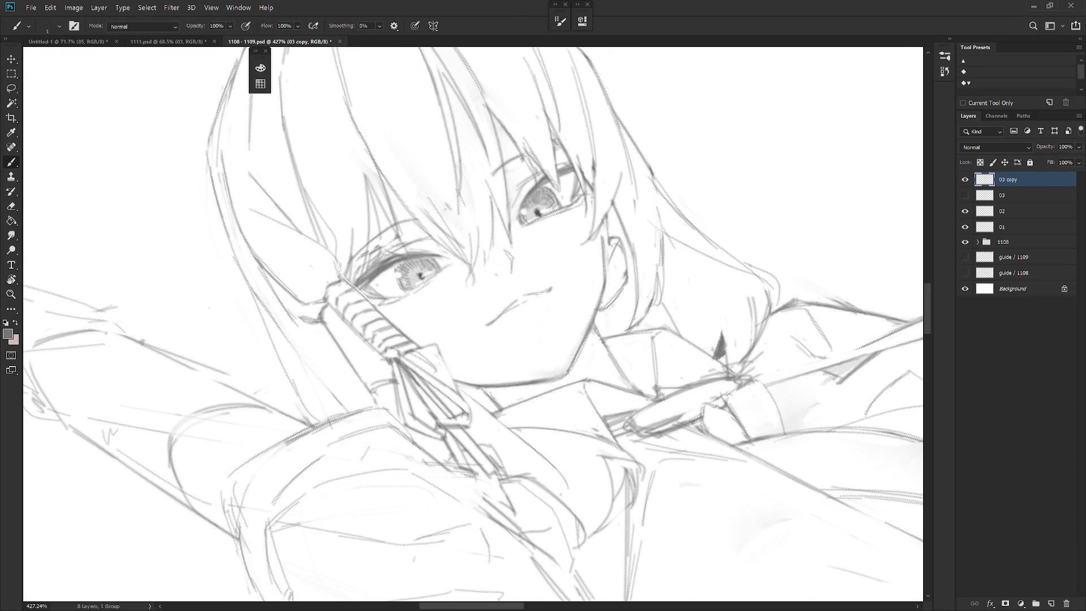
Add a small stroke at the mouth and bring the raised-arm figure back into view
left_click_drag(533, 298, 526, 301)
scroll(527, 302, "down", 3)
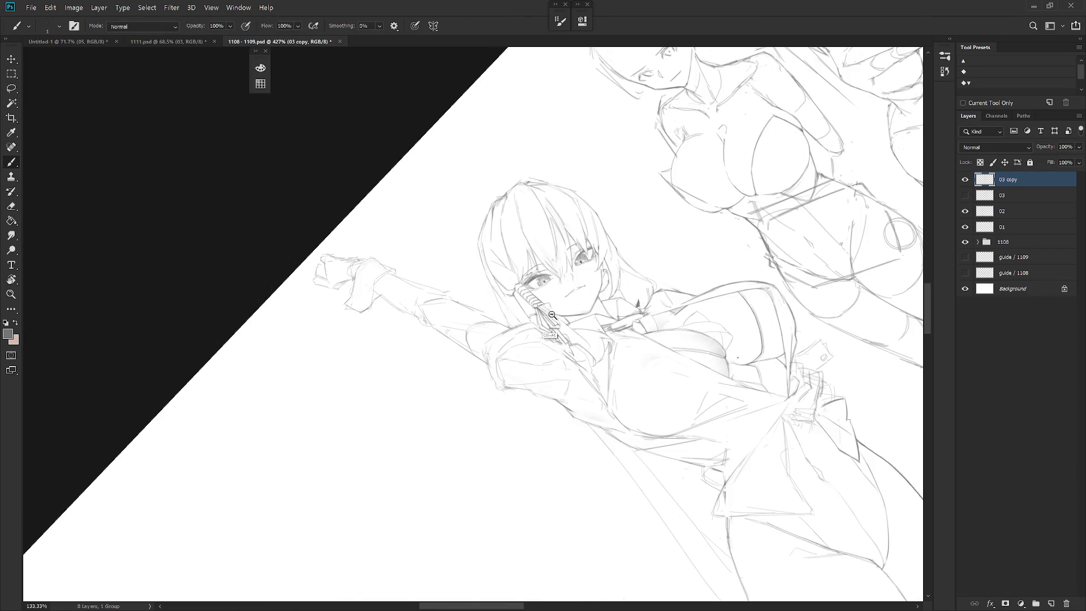
scroll(526, 301, "down", 1)
mouse_move(526, 302)
left_mouse_down()
mouse_move(450, 259)
mouse_move(445, 243)
left_mouse_up()
scroll(631, 316, "up", 4)
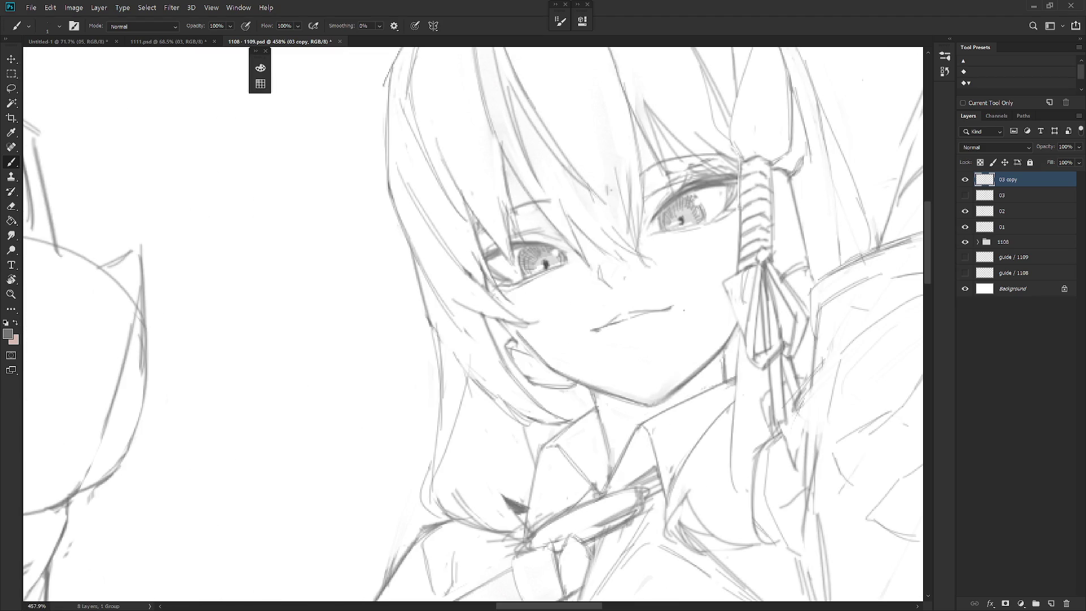
scroll(689, 357, "down", 5)
scroll(594, 280, "up", 1)
scroll(590, 254, "up", 1)
scroll(576, 229, "up", 1)
key("e")
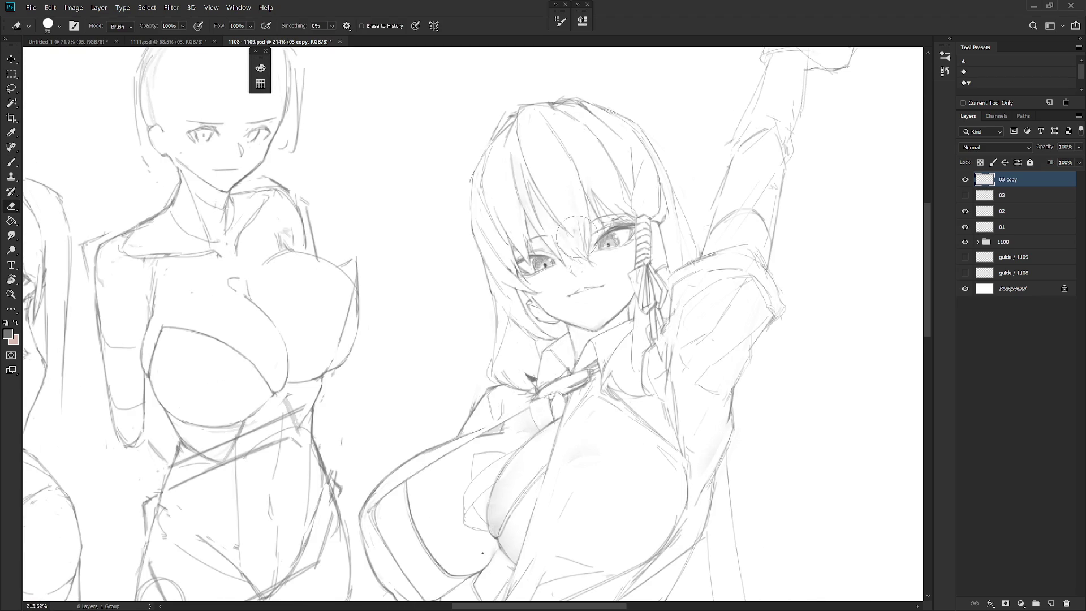
scroll(694, 362, "down", 2)
key("b")
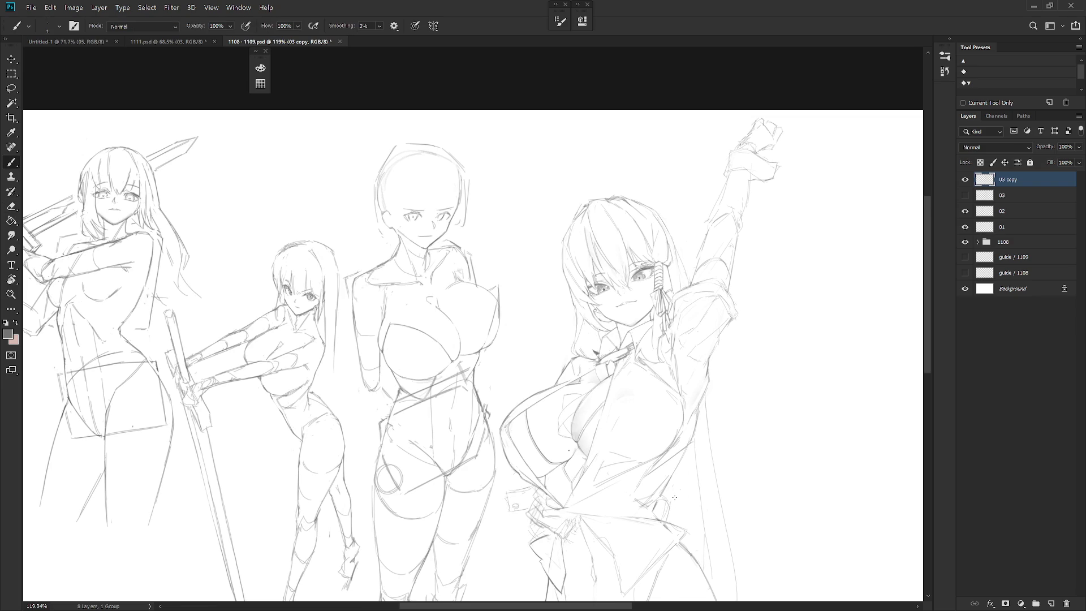